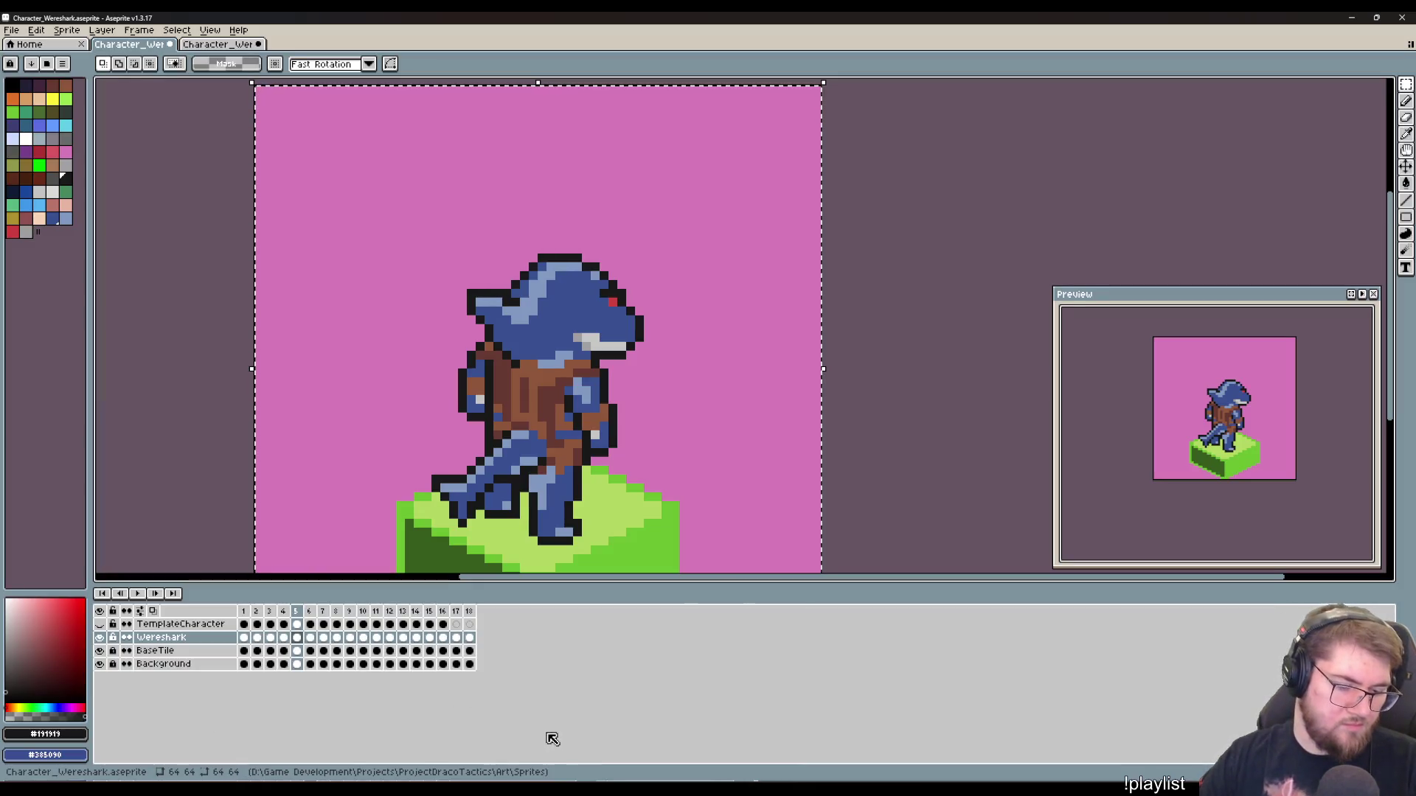
Step: Add frame 19 after frame 18, replacing its front-facing pose with the pasted back-facing pose
left_click(469, 611)
key("alt+n")
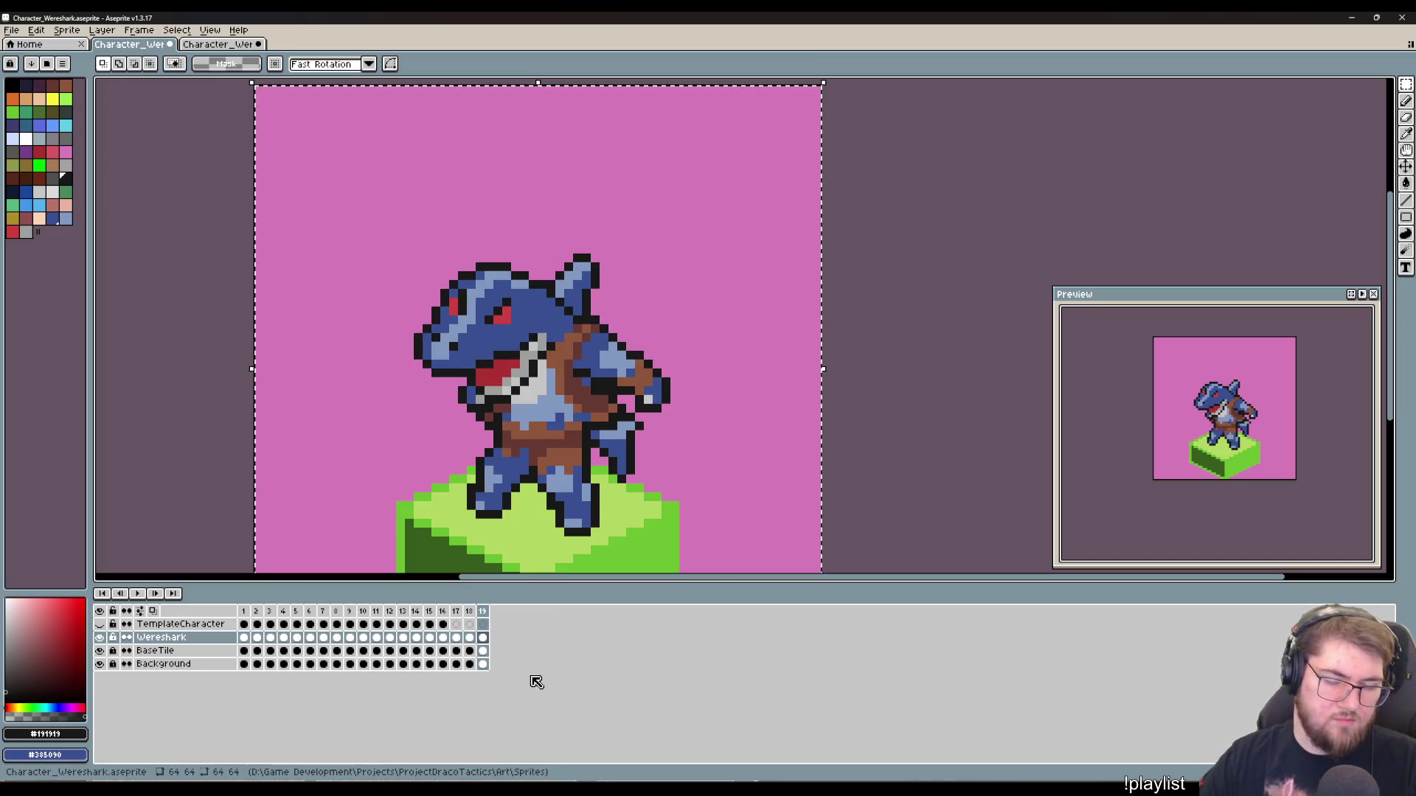
key("Delete")
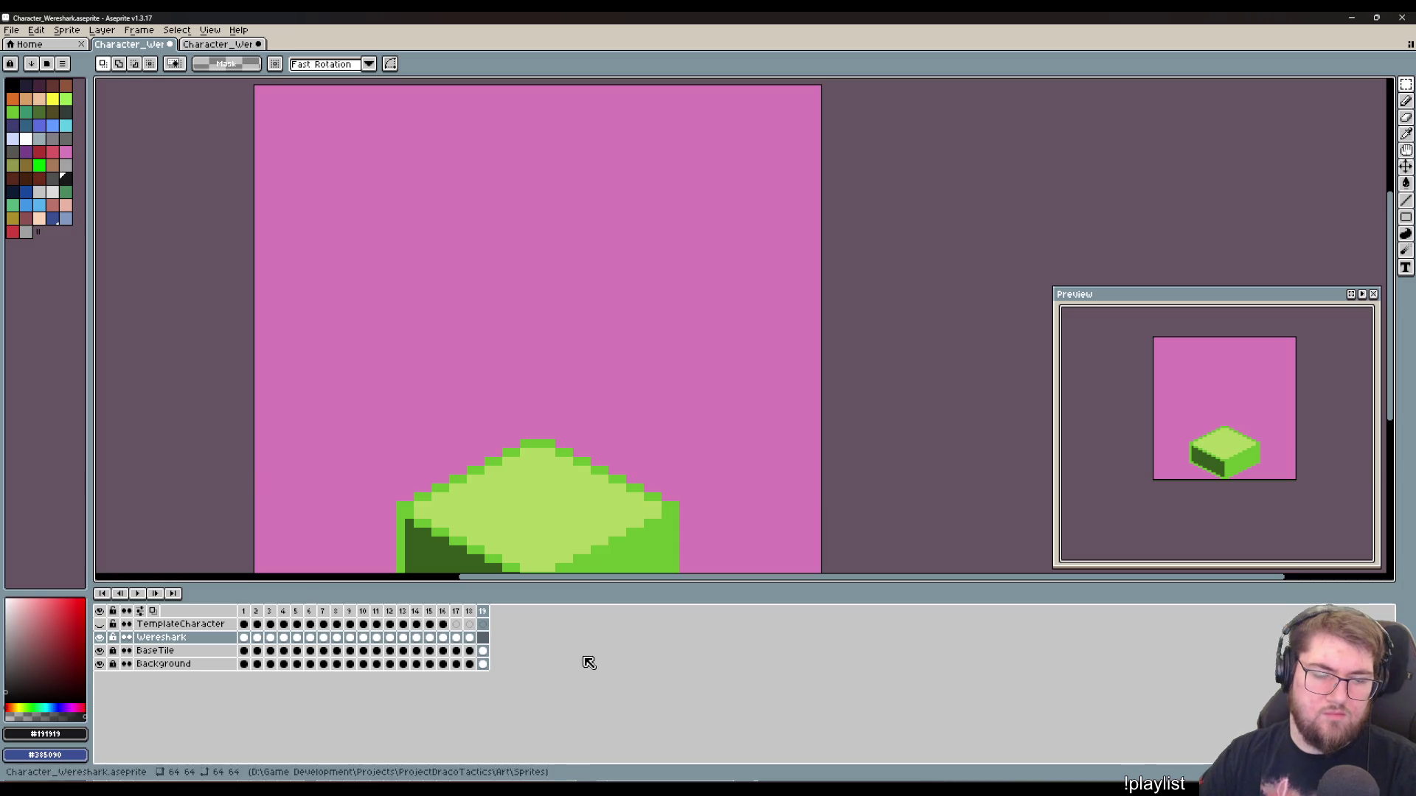
key("ctrl+v")
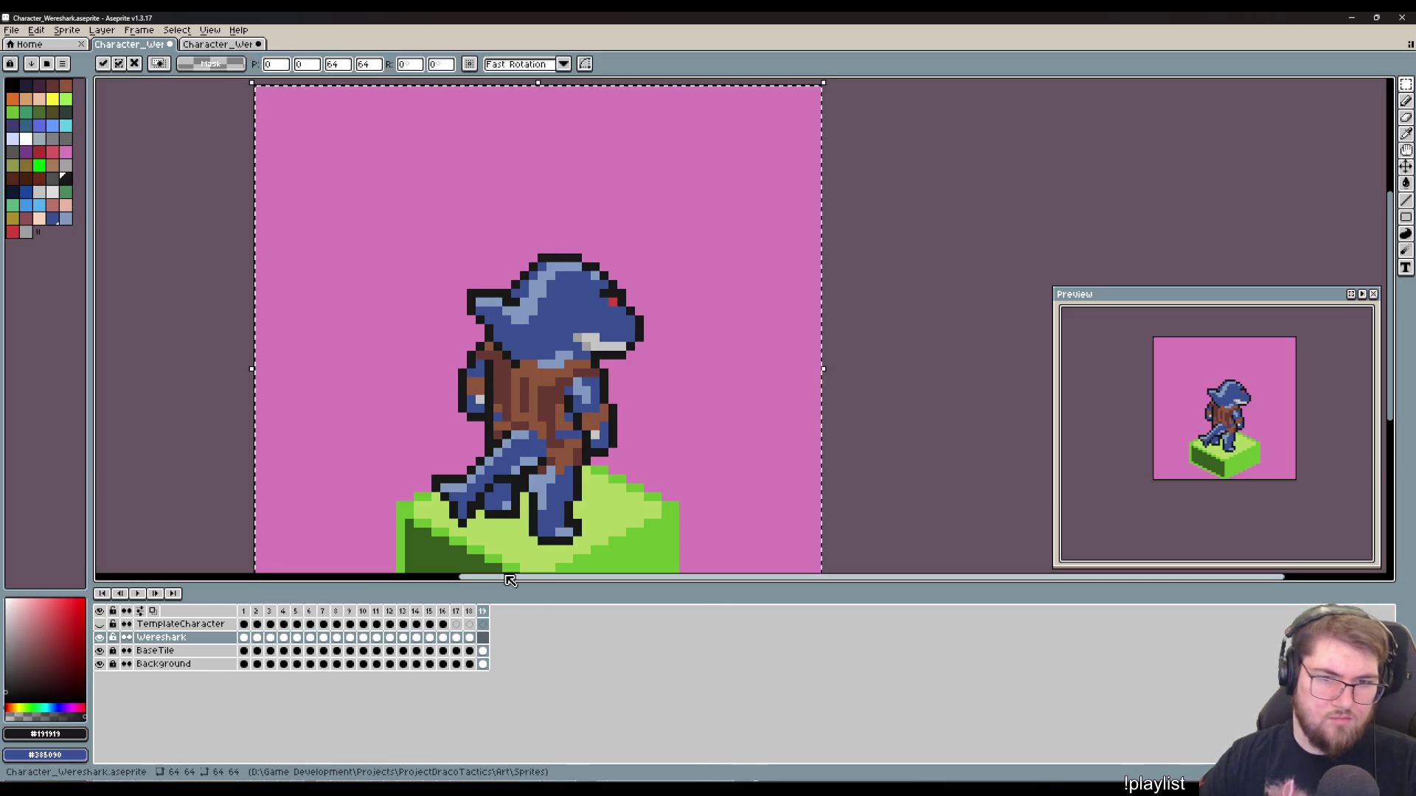
left_click(456, 612)
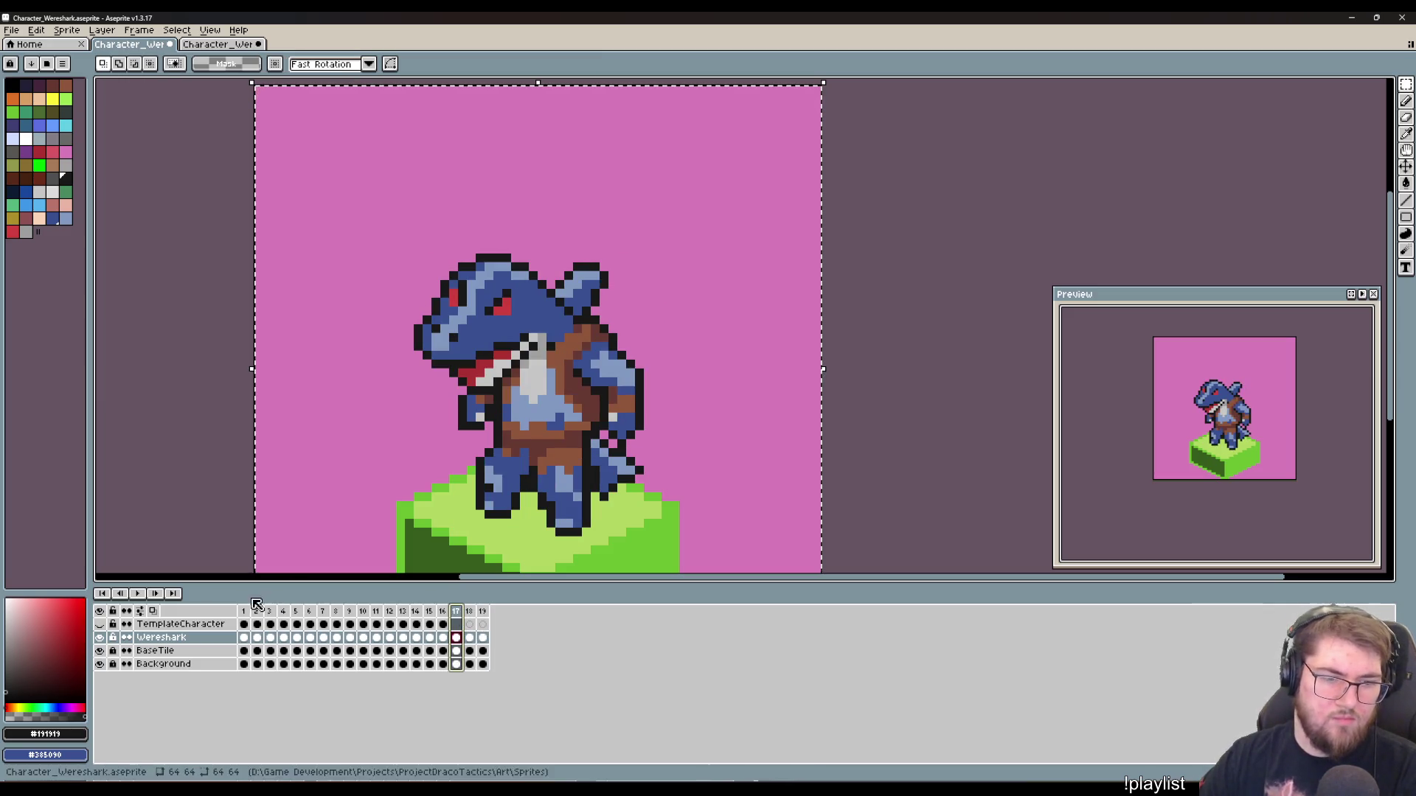
Step: Flip between frames 1, 17 and 19 to compare the front and back poses
left_click(243, 611)
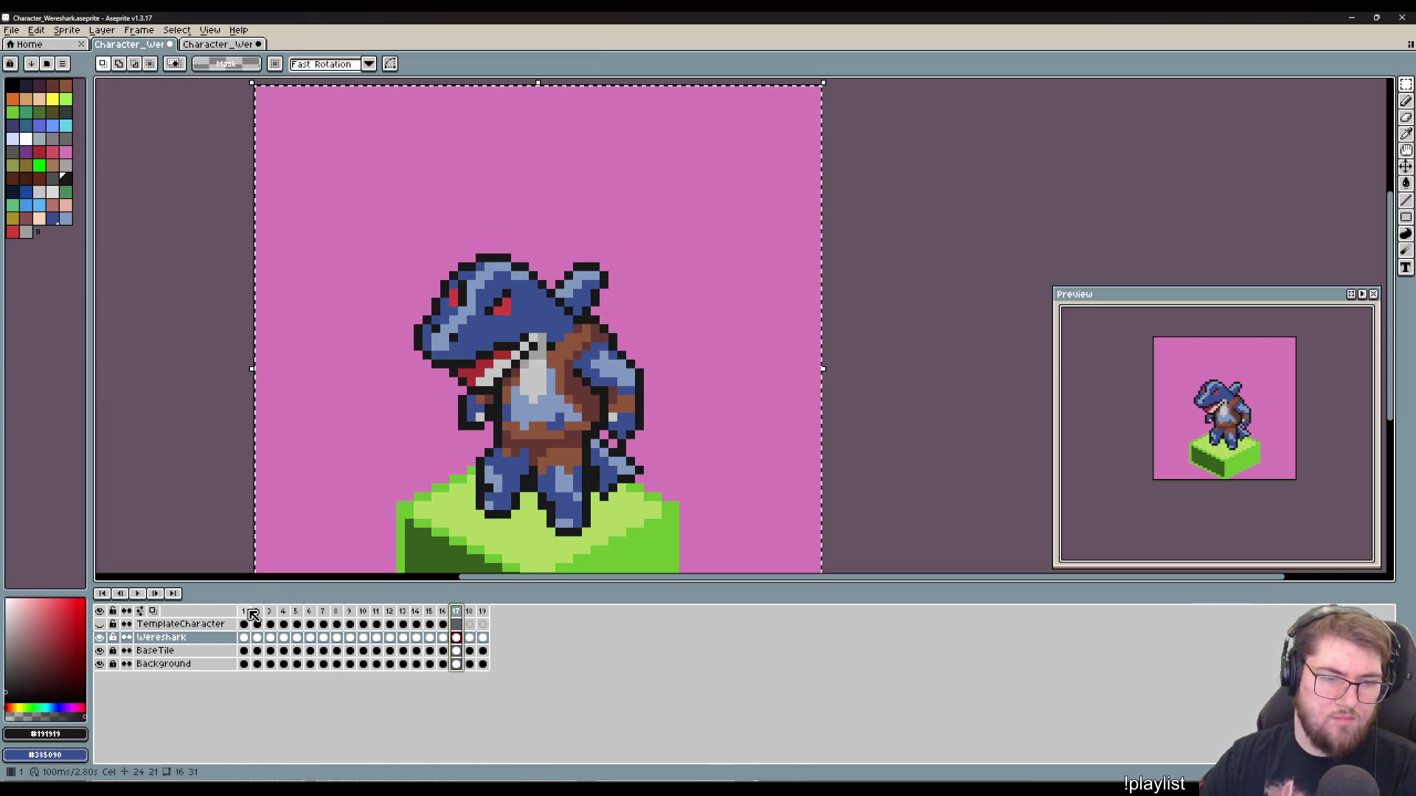
left_click(457, 611)
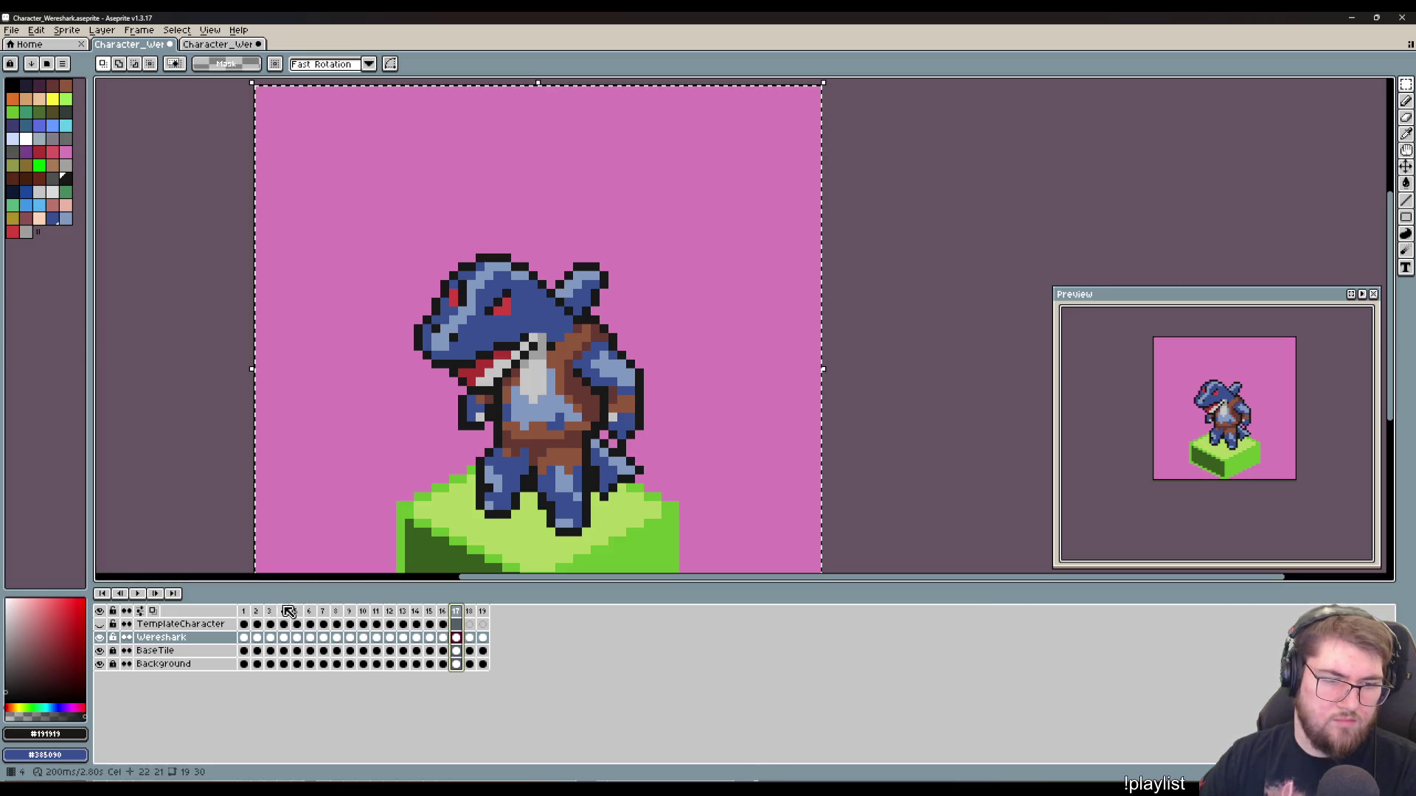
left_click(243, 611)
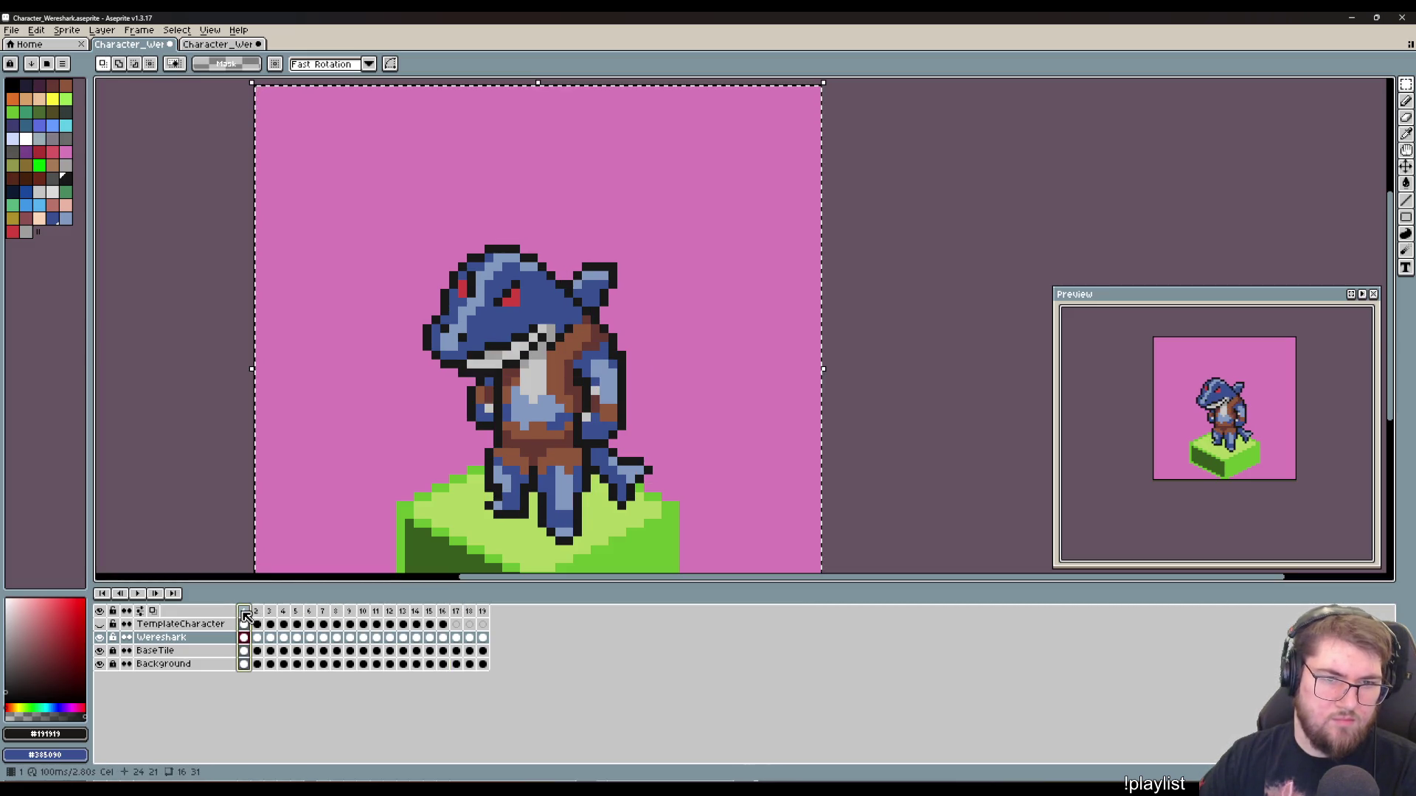
left_click(482, 611)
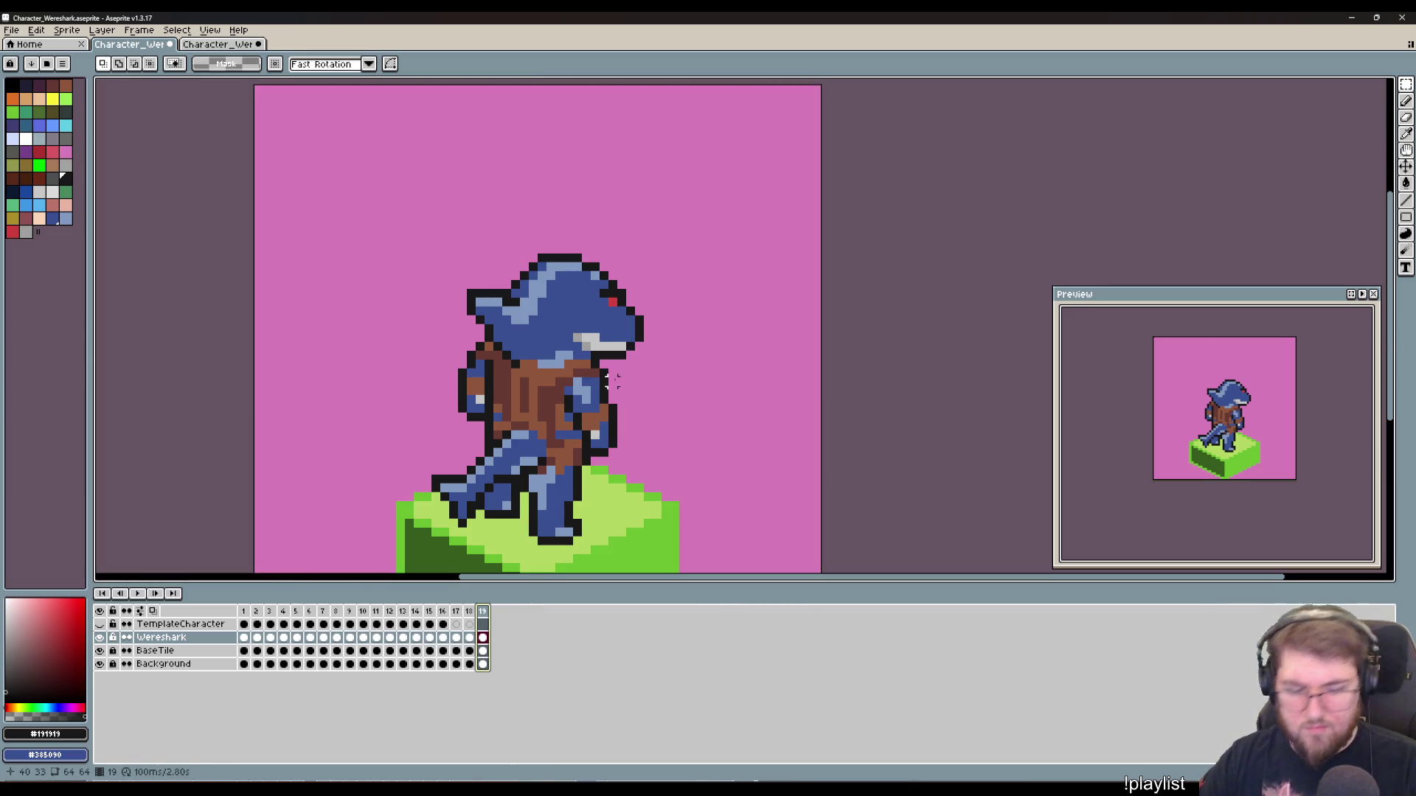
Step: Rotate the hand beside the arm by about 20° and commit it
mouse_move(621, 452)
left_mouse_down()
mouse_move(586, 408)
mouse_move(586, 382)
left_mouse_up()
scroll(560, 404, "up", 5)
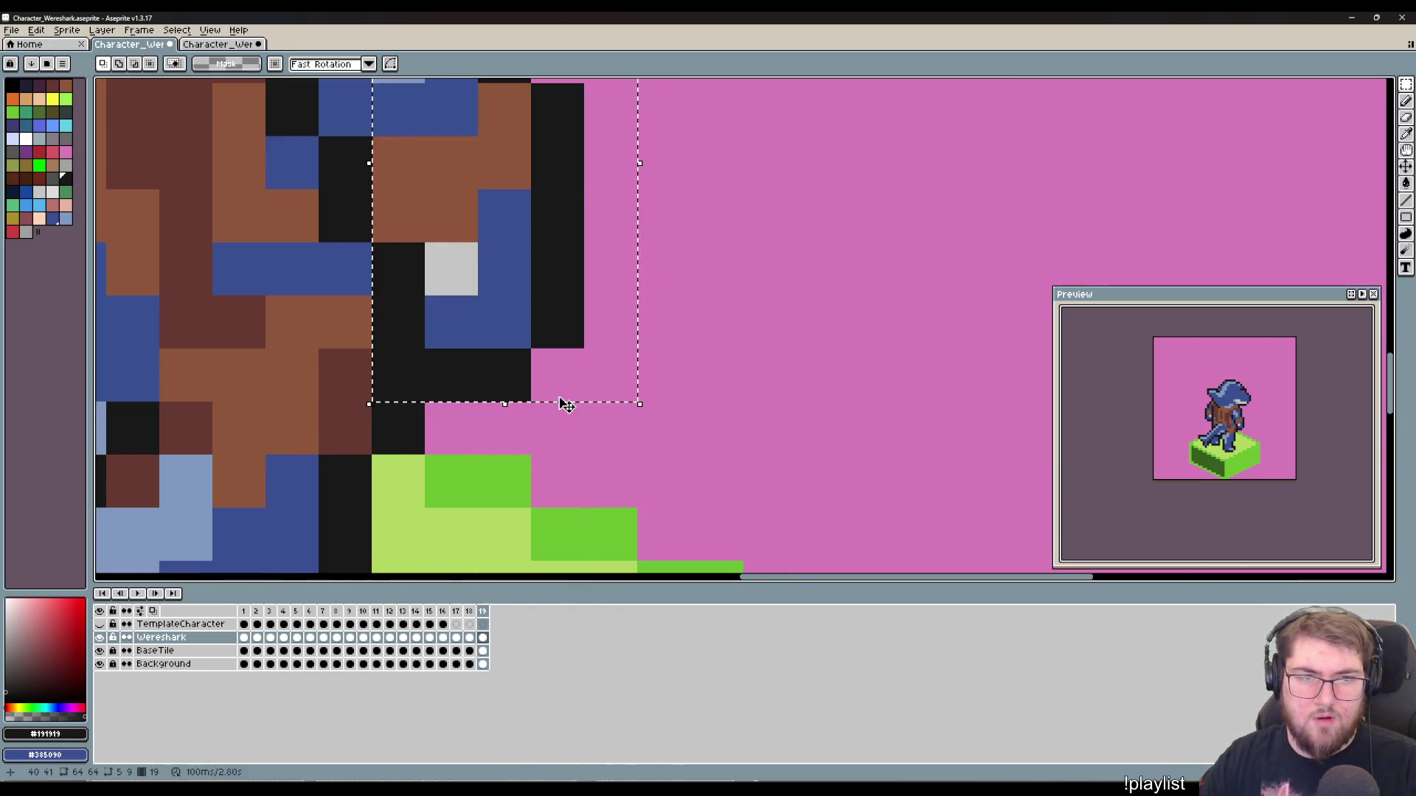
scroll(566, 405, "down", 6)
scroll(582, 391, "up", 2)
scroll(590, 387, "down", 1)
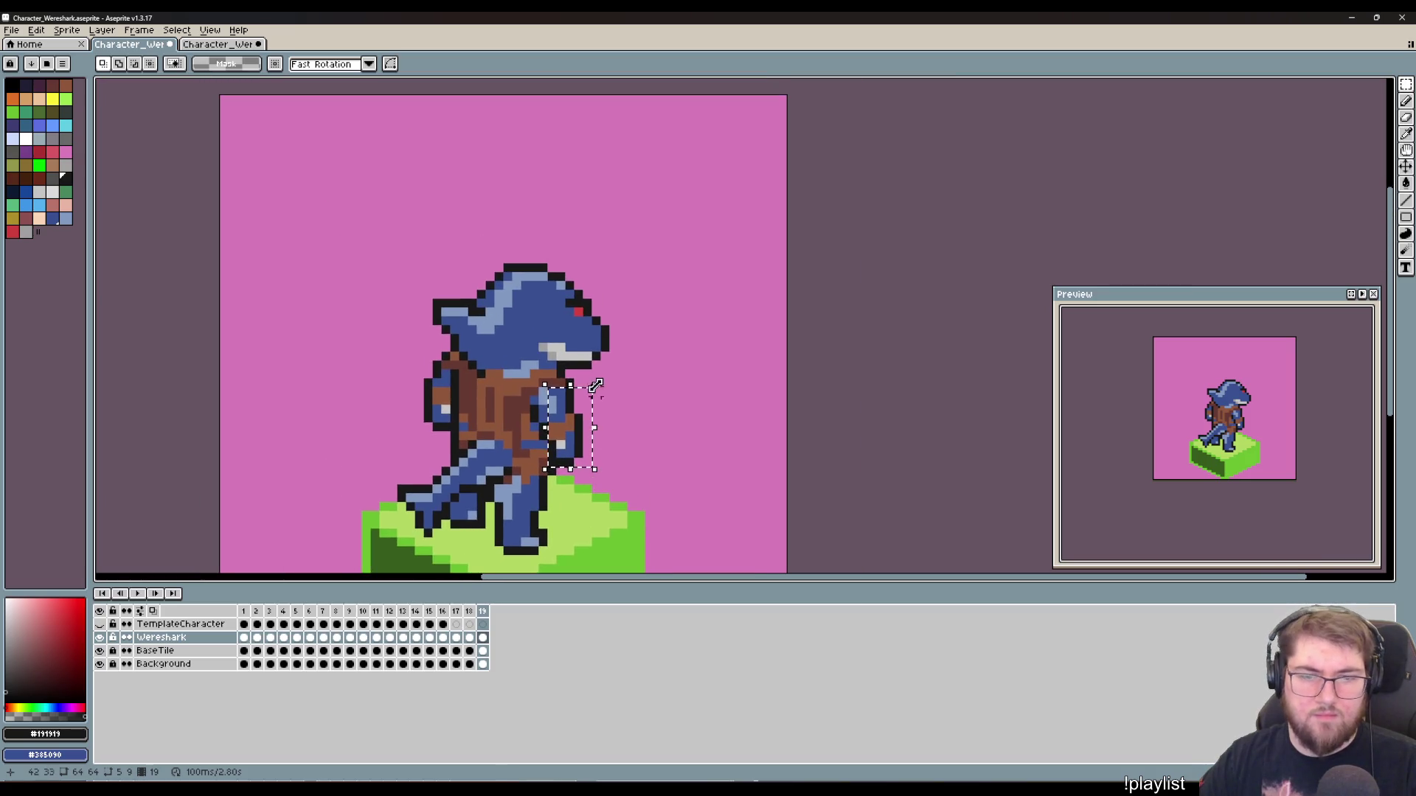
mouse_move(596, 385)
left_mouse_down()
mouse_move(612, 383)
mouse_move(587, 380)
mouse_move(570, 437)
left_mouse_up()
left_click(642, 493)
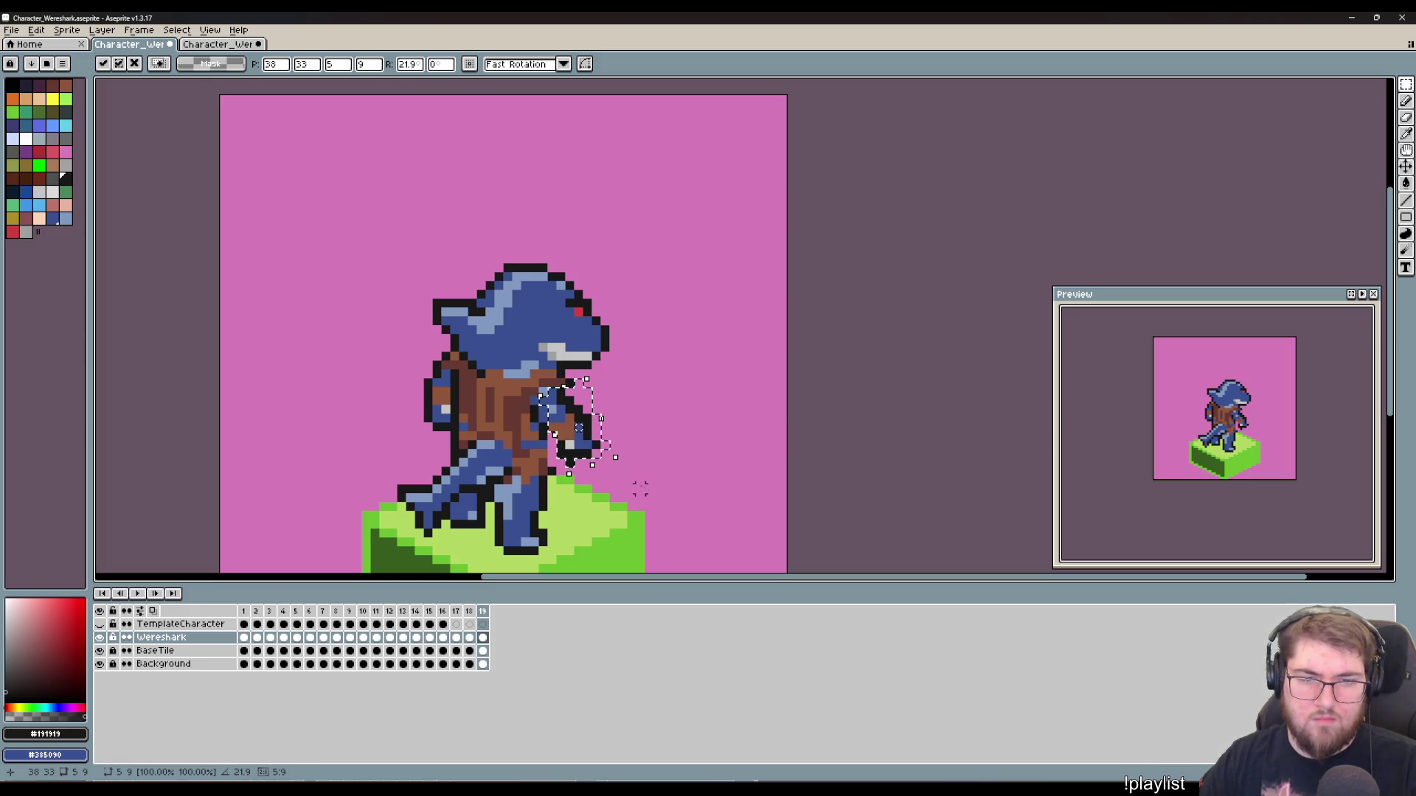
Step: Shift the front leg one pixel up and to the right
scroll(594, 505, "up", 2)
mouse_move(592, 510)
left_mouse_down()
mouse_move(623, 395)
mouse_move(611, 405)
left_mouse_up()
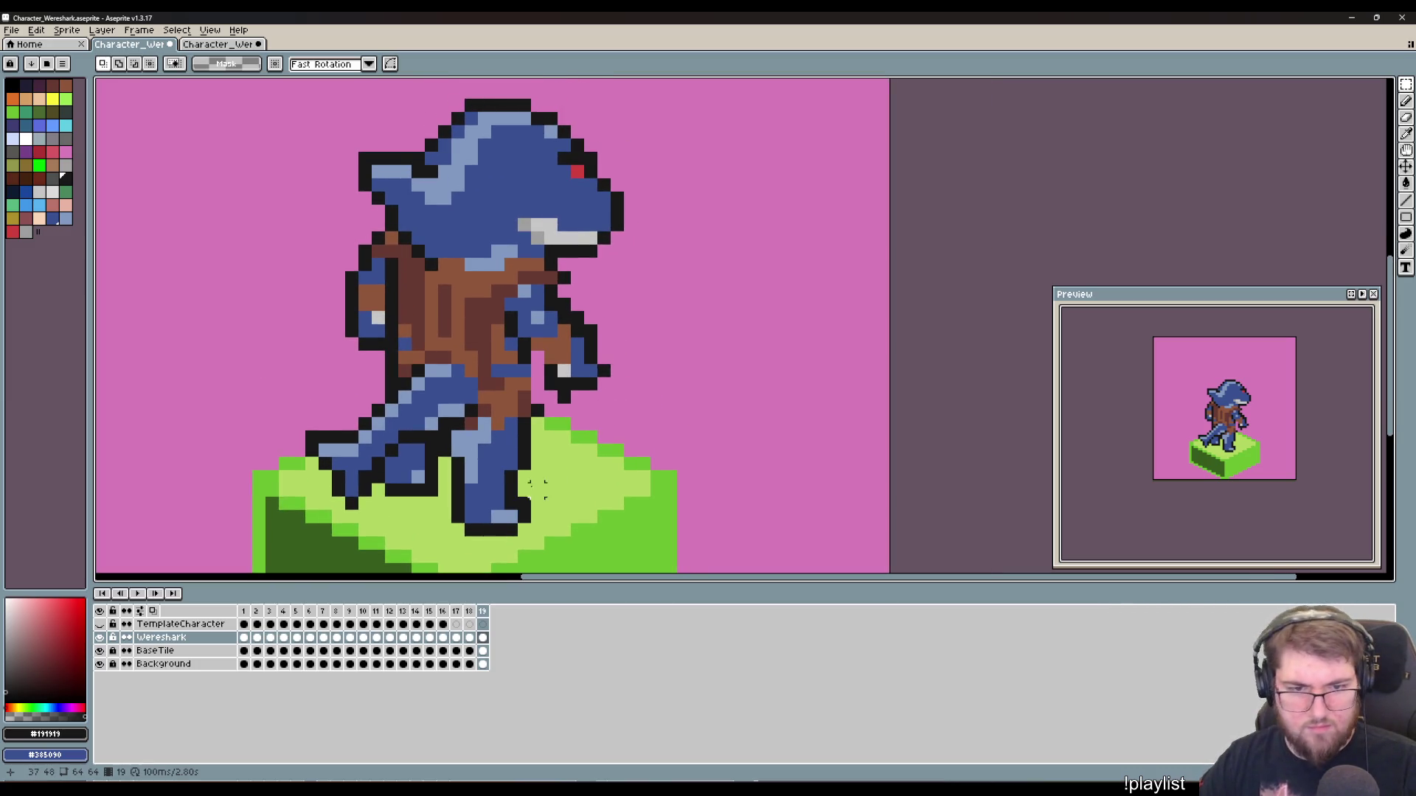
left_click_drag(534, 539, 449, 453)
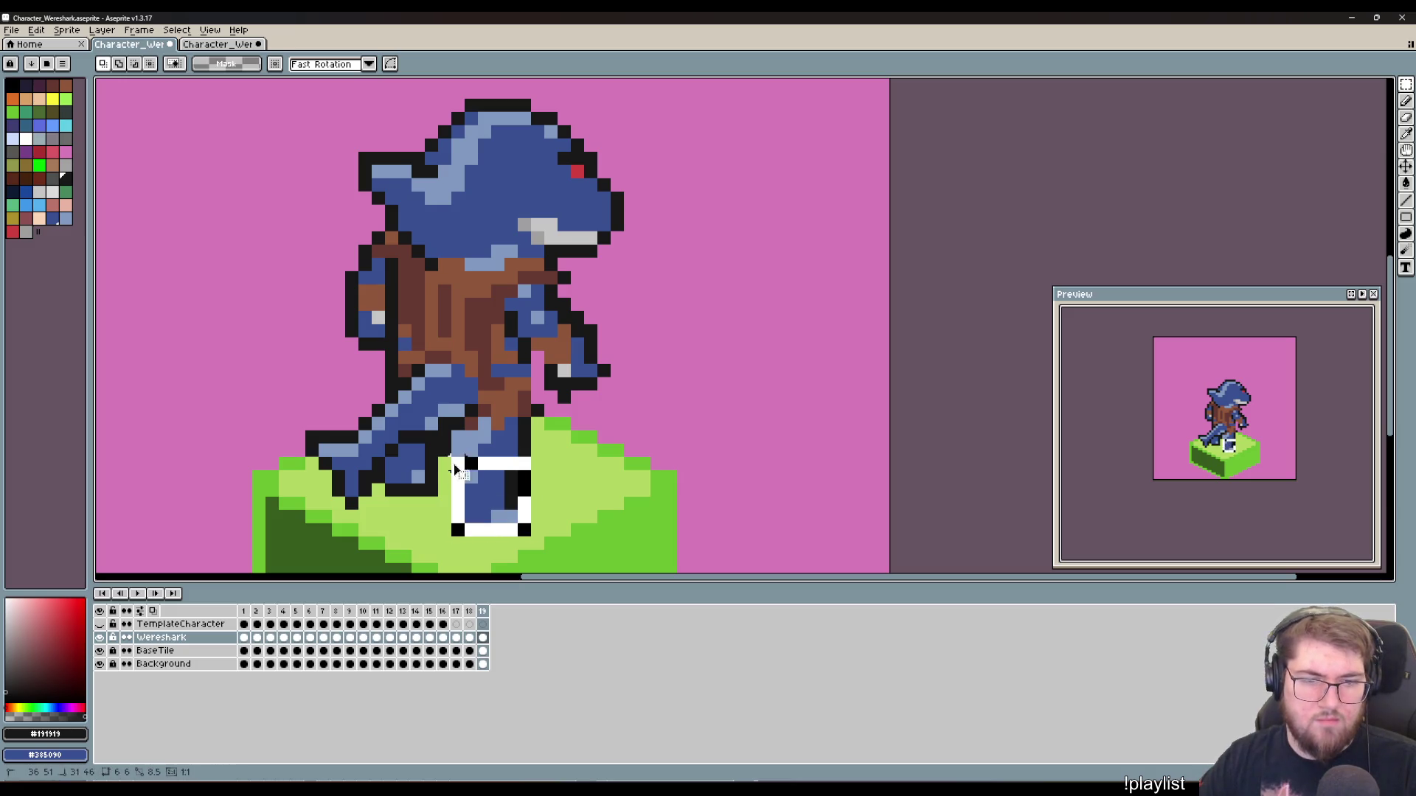
left_click(501, 506)
left_click_drag(502, 506, 515, 497)
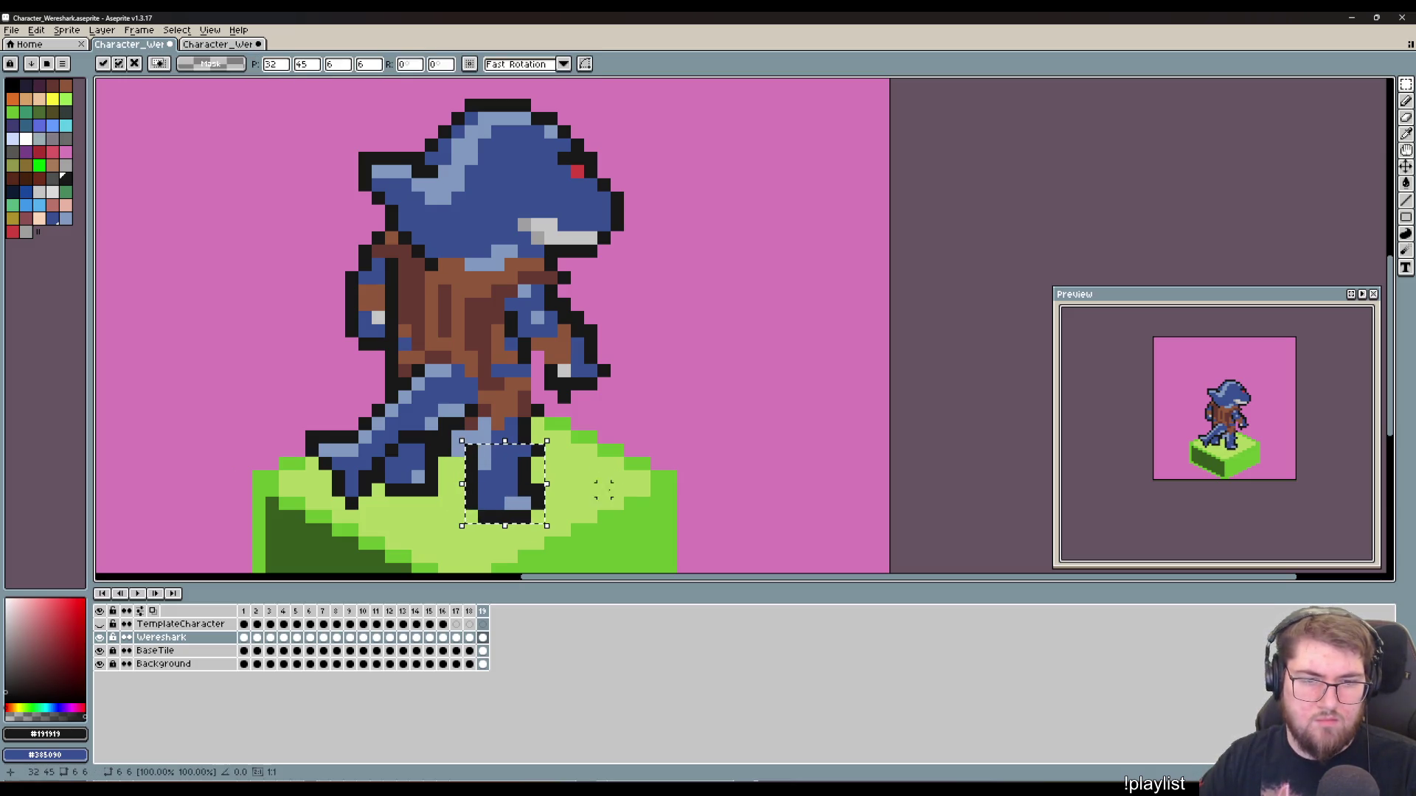
key("ctrl+d")
Step: Recolour a foot pixel light blue and add black outline pixels on the foot's right side
key("b")
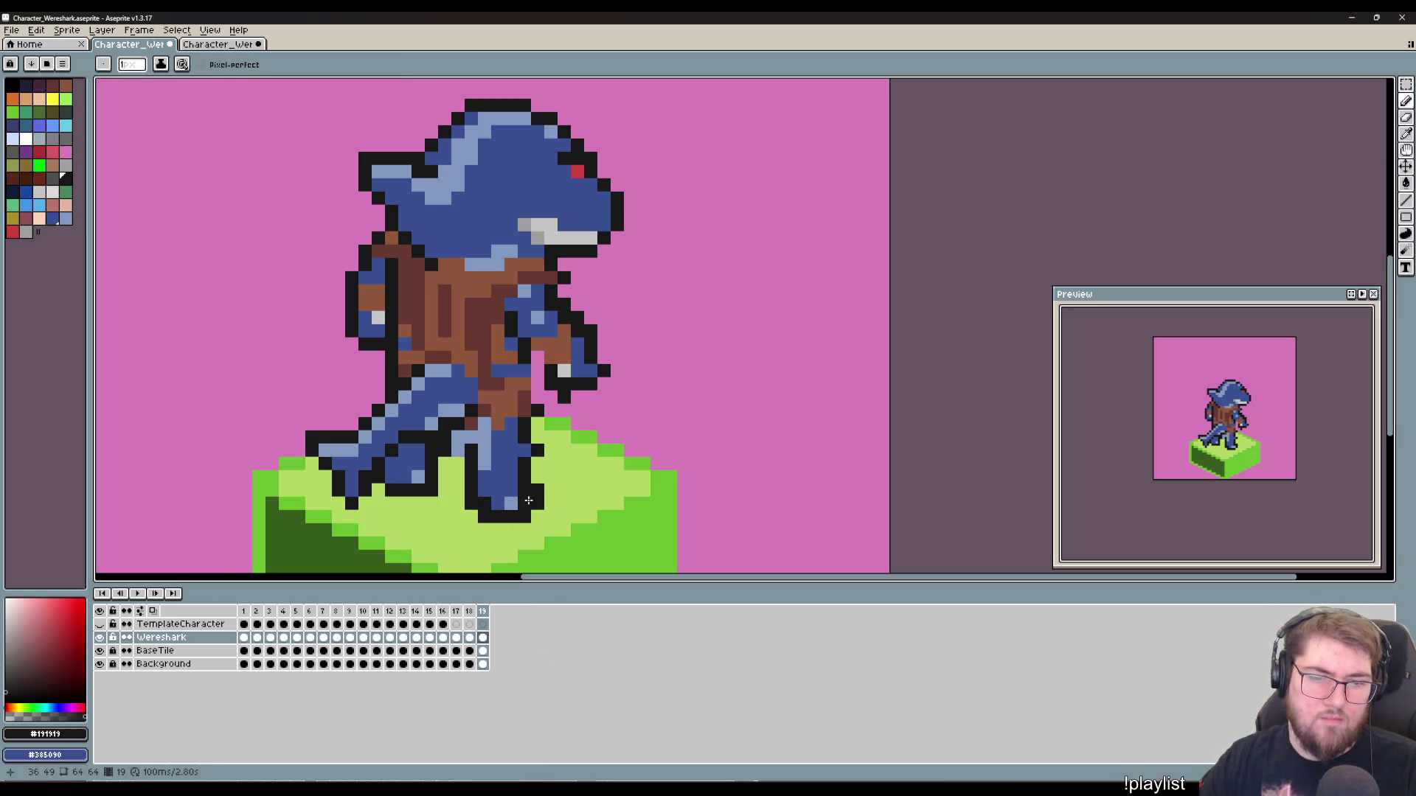
key("i")
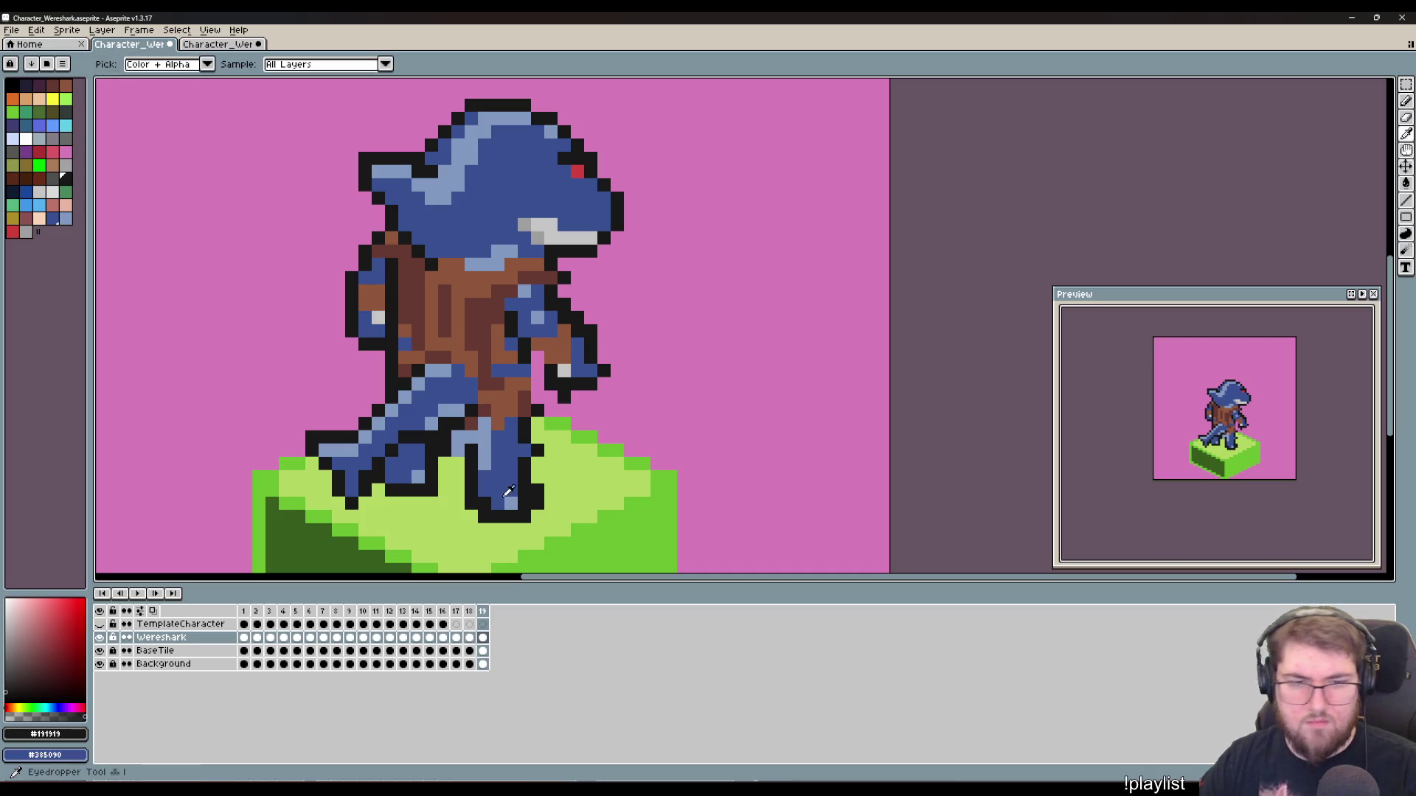
left_click(507, 499)
key("b")
left_click(524, 504)
key("i")
left_click(526, 484)
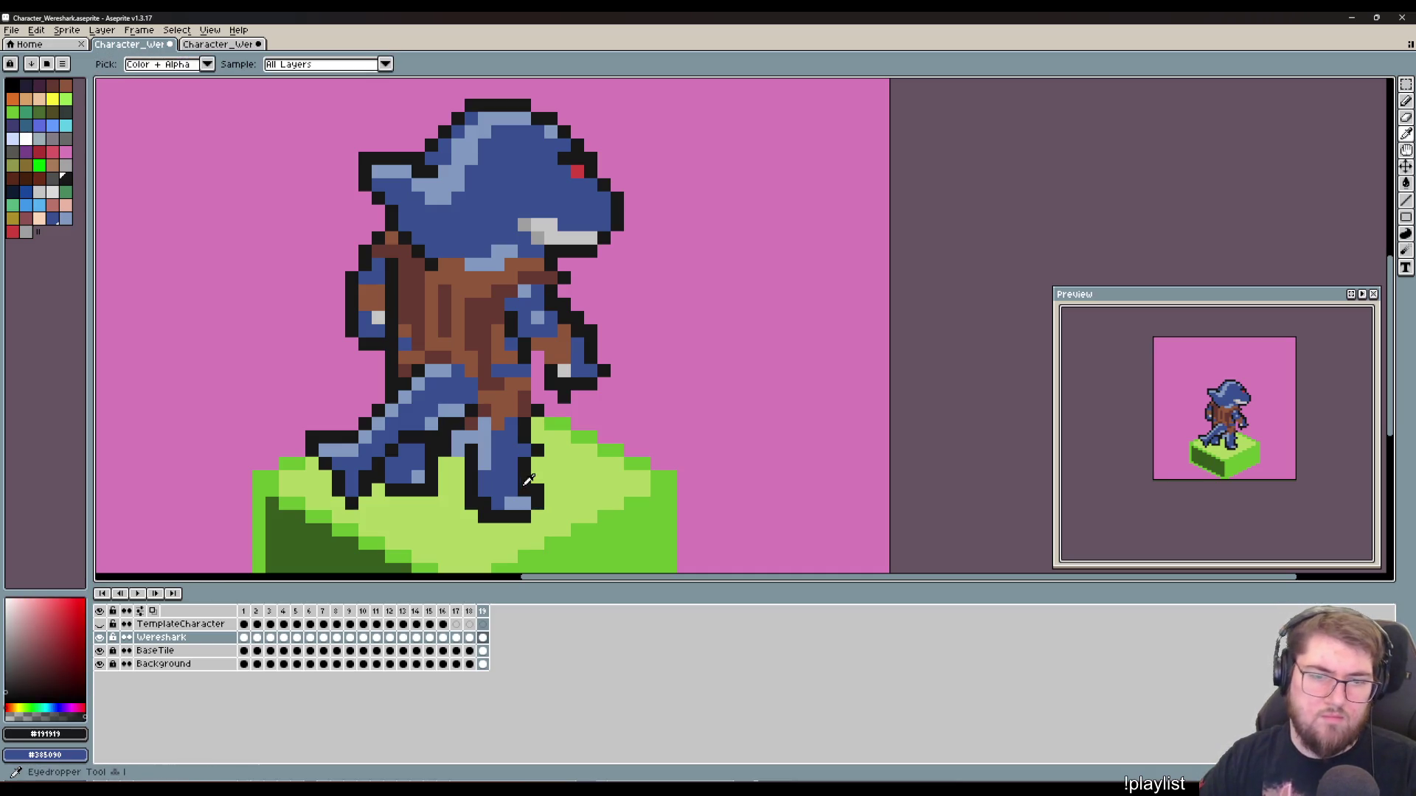
key("b")
left_click(540, 514)
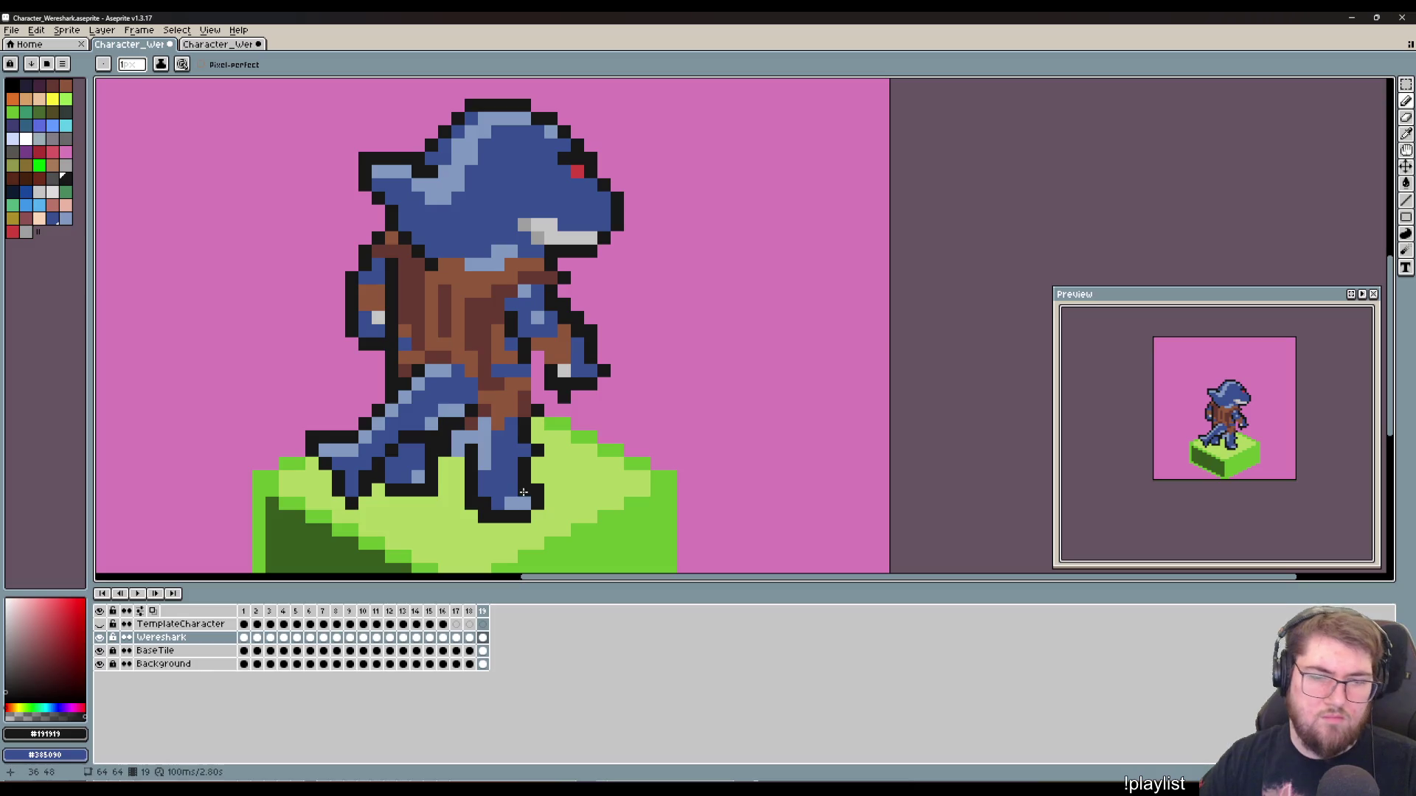
left_click(537, 464)
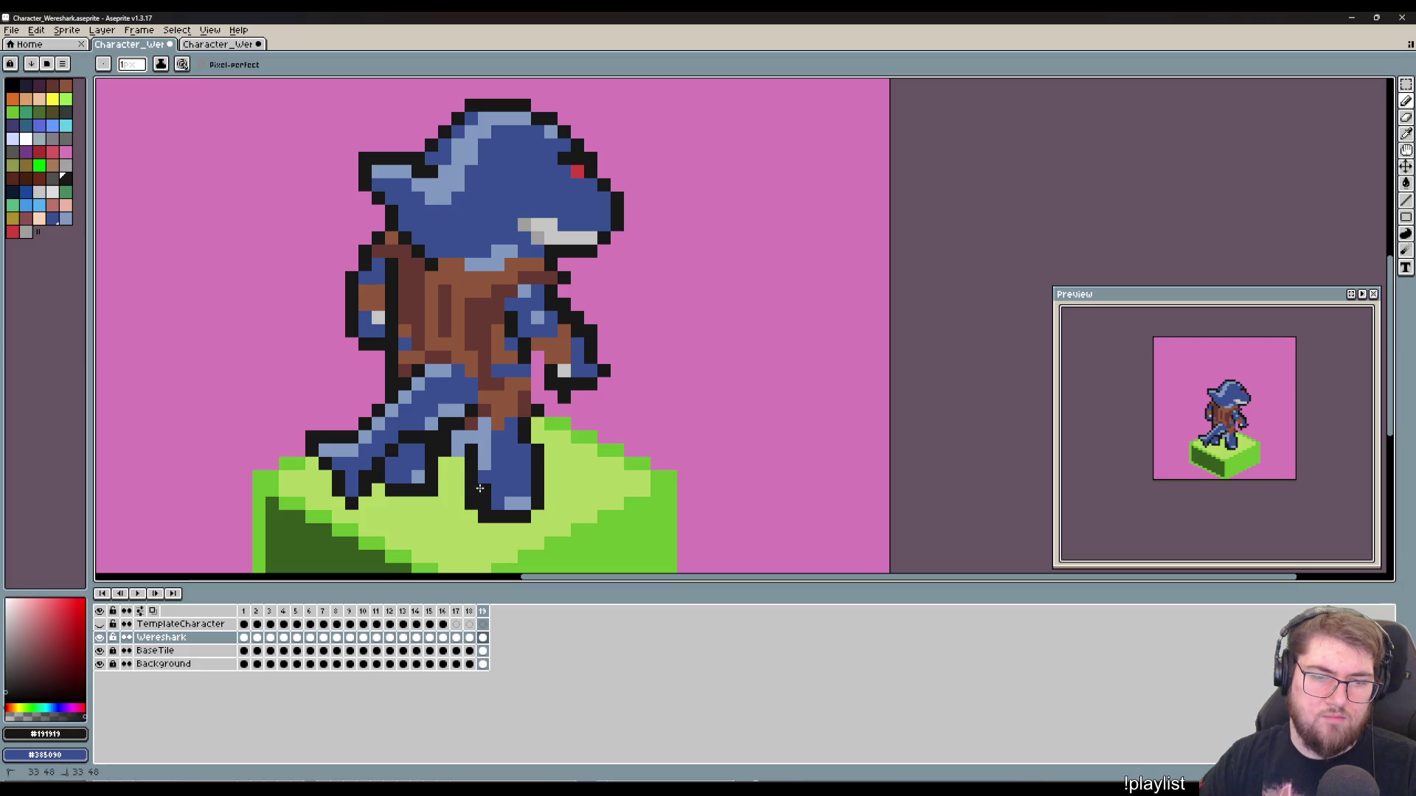
Step: Turn the leg-edge pixel black and erase the old left foot down to the green tile
key("e")
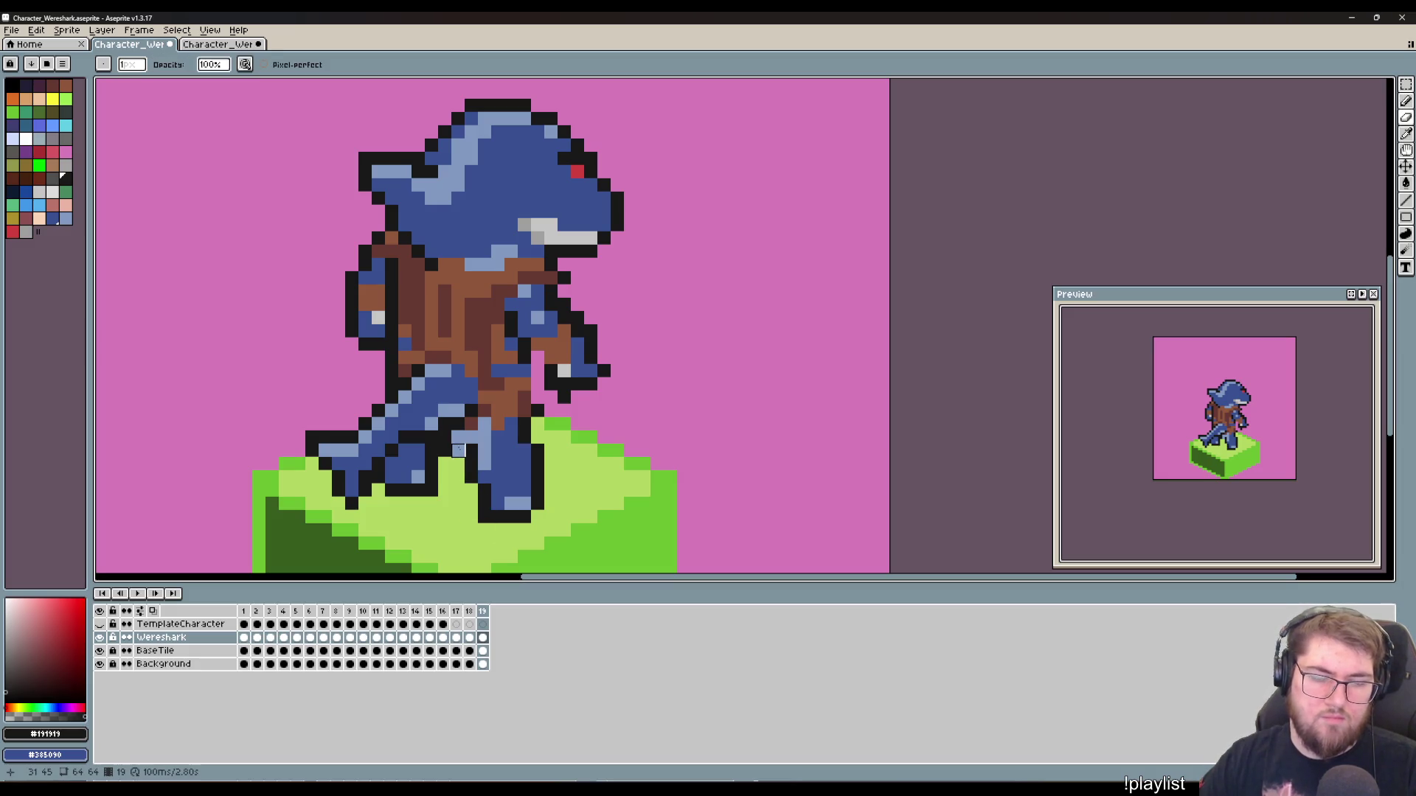
left_click(458, 437)
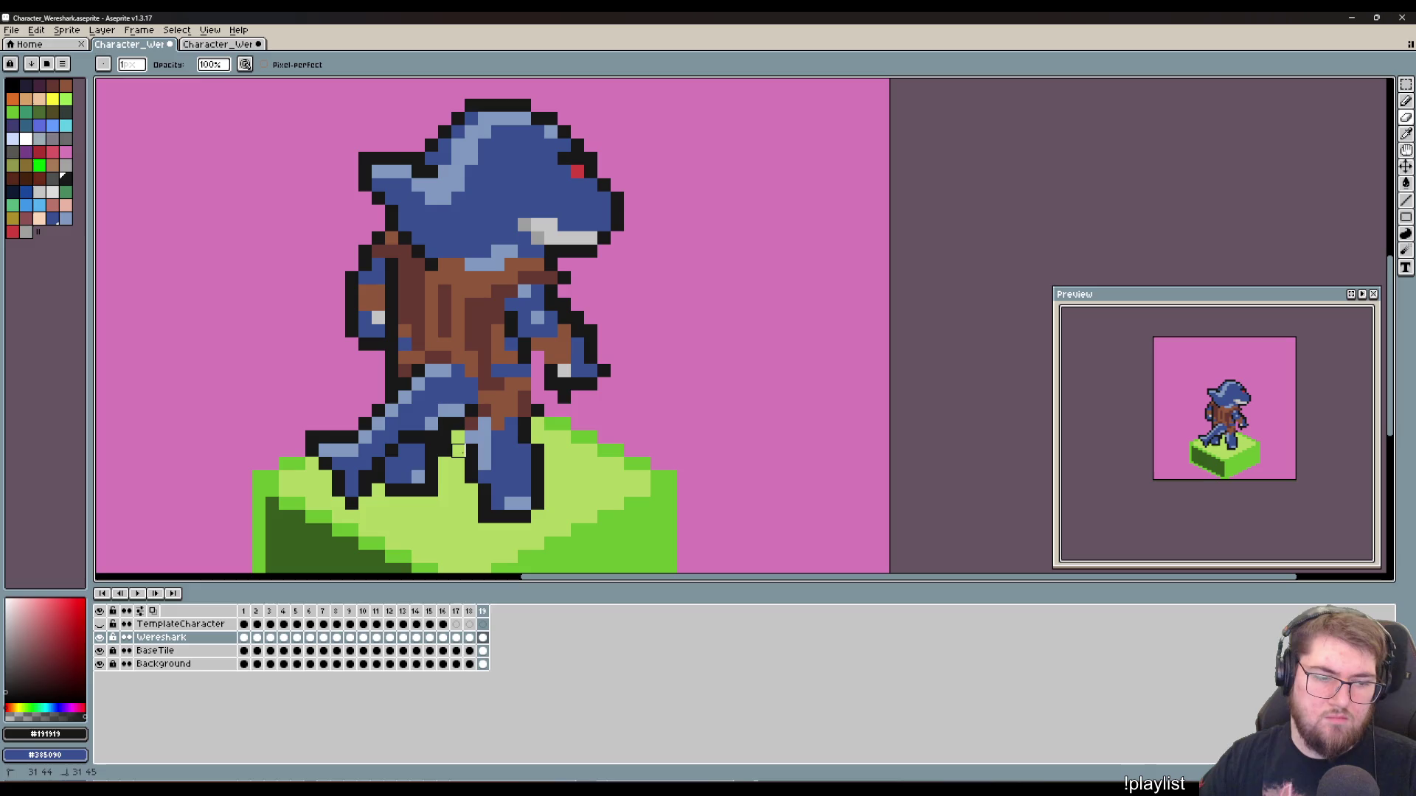
key("b")
left_click(458, 437)
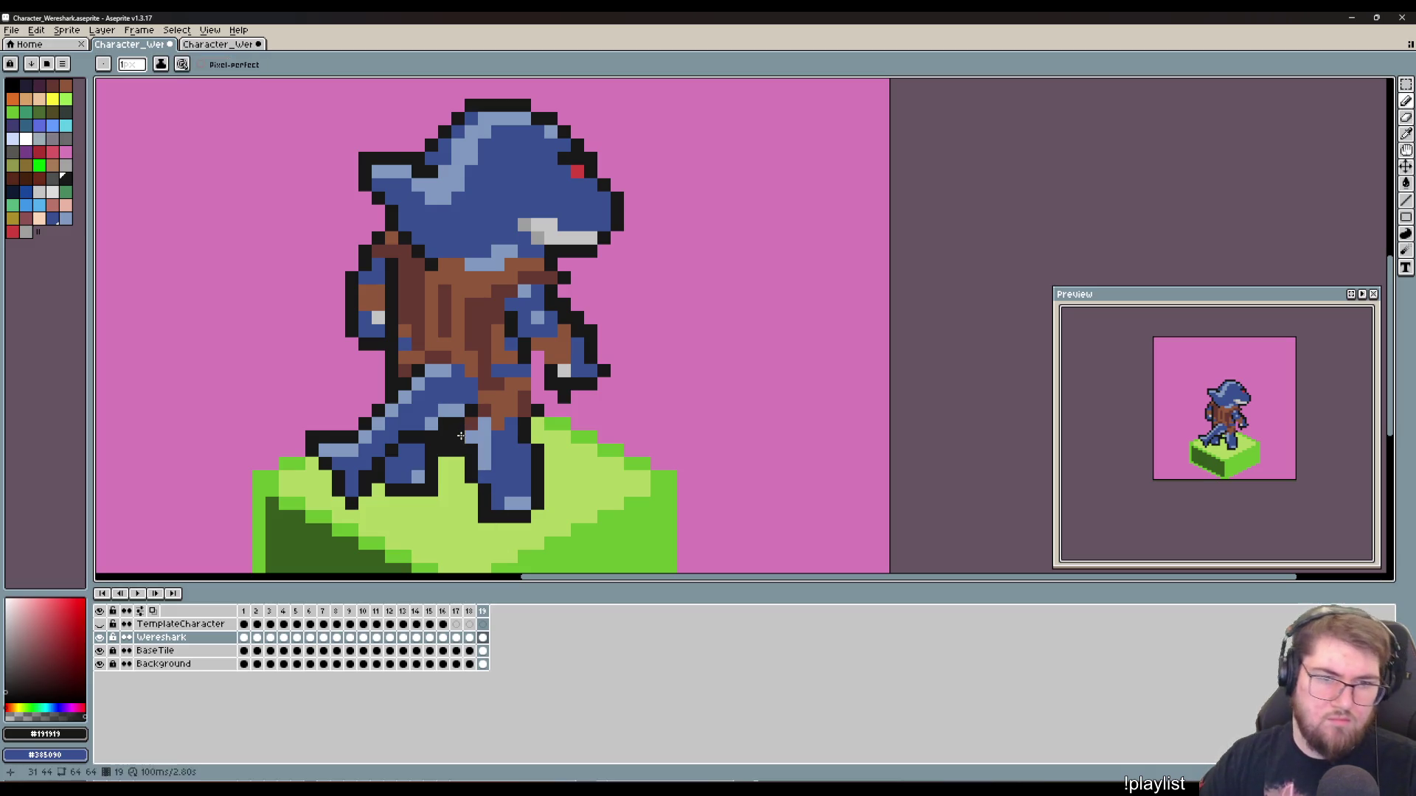
key("e")
mouse_move(317, 425)
left_mouse_down()
mouse_move(354, 489)
mouse_move(354, 433)
mouse_move(378, 437)
mouse_move(365, 504)
mouse_move(365, 437)
mouse_move(339, 451)
mouse_move(311, 436)
left_mouse_up()
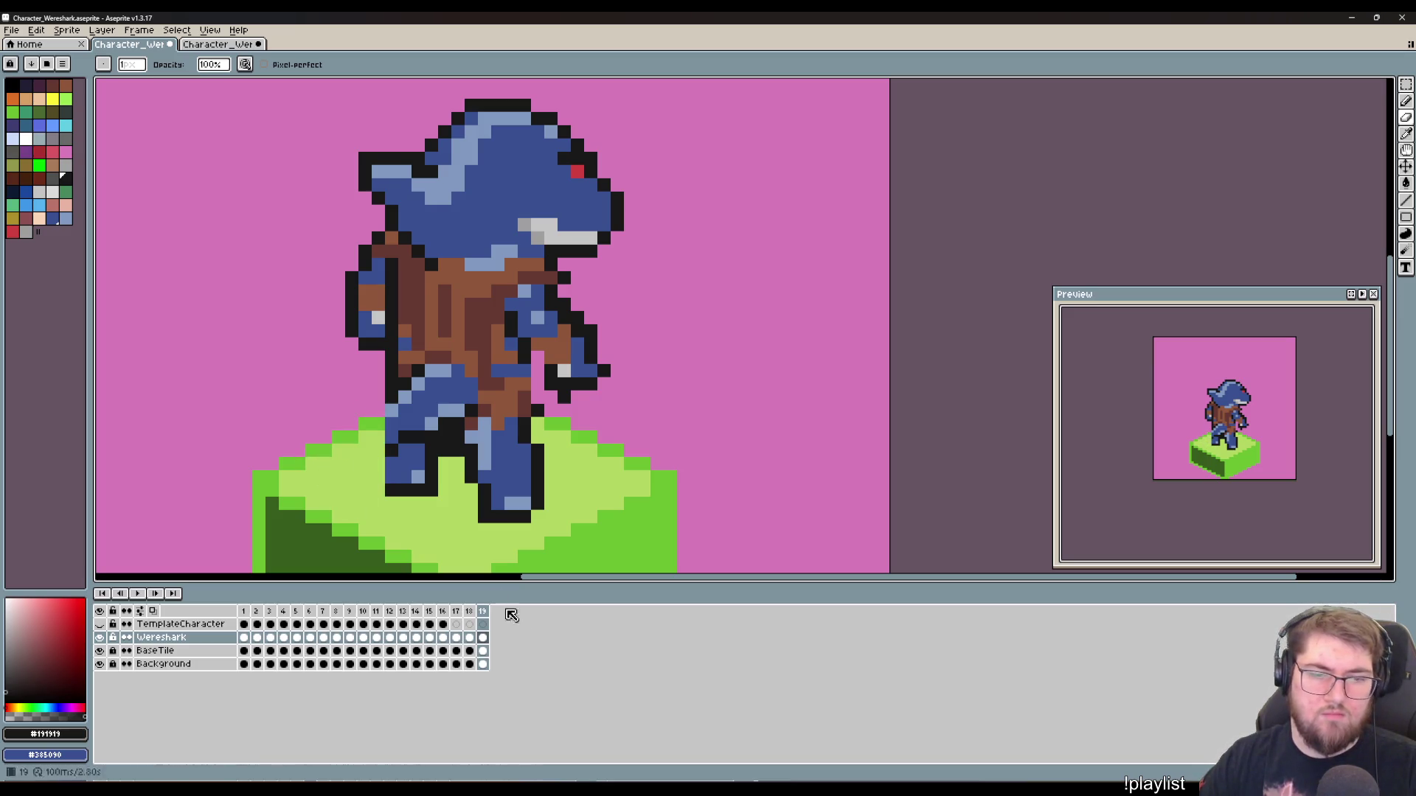
Step: Move the left foot one pixel to the left
key("m")
left_click_drag(441, 499, 382, 455)
key("Left")
key("ctrl+d")
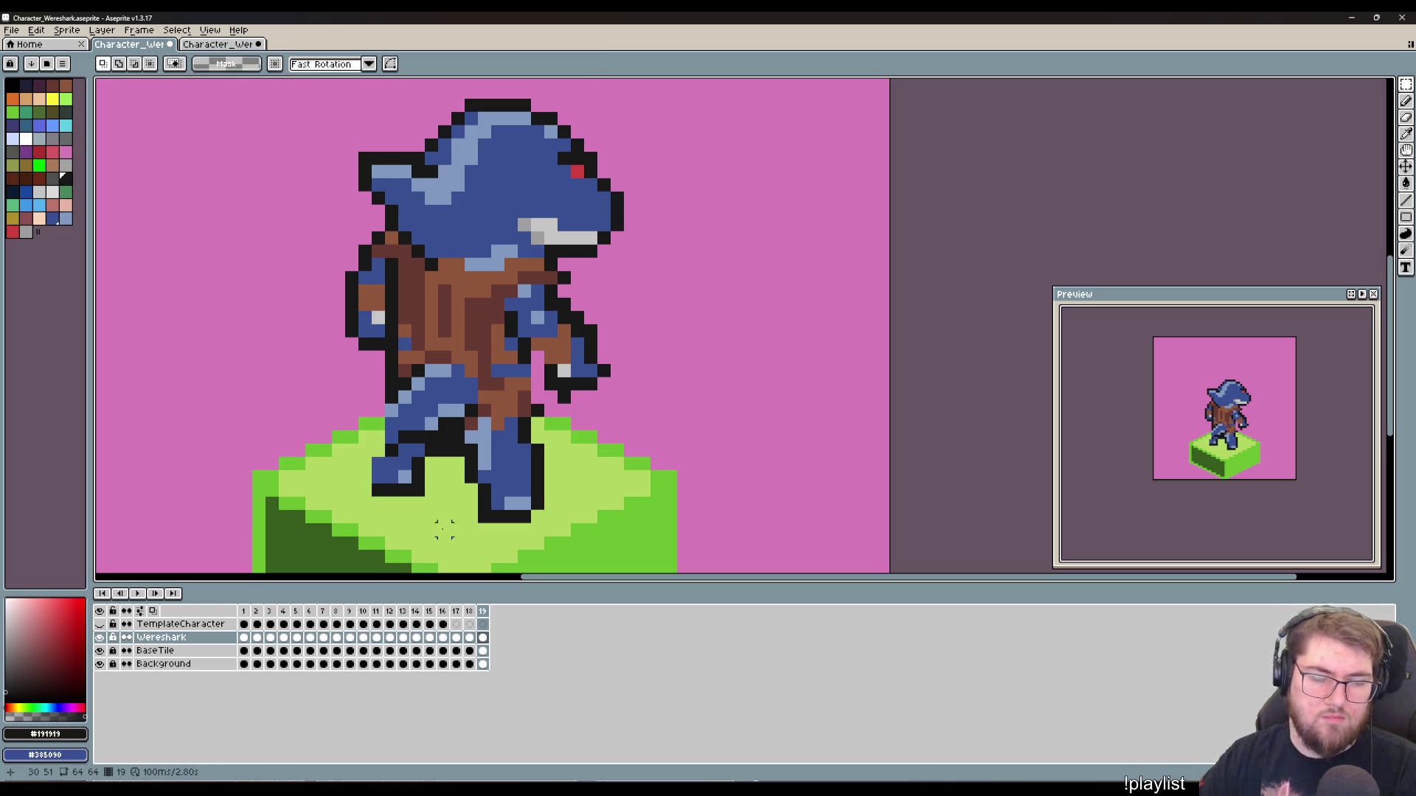
Step: Redraw the black outline up the left foot's side and darken pixels near the left thigh
key("b")
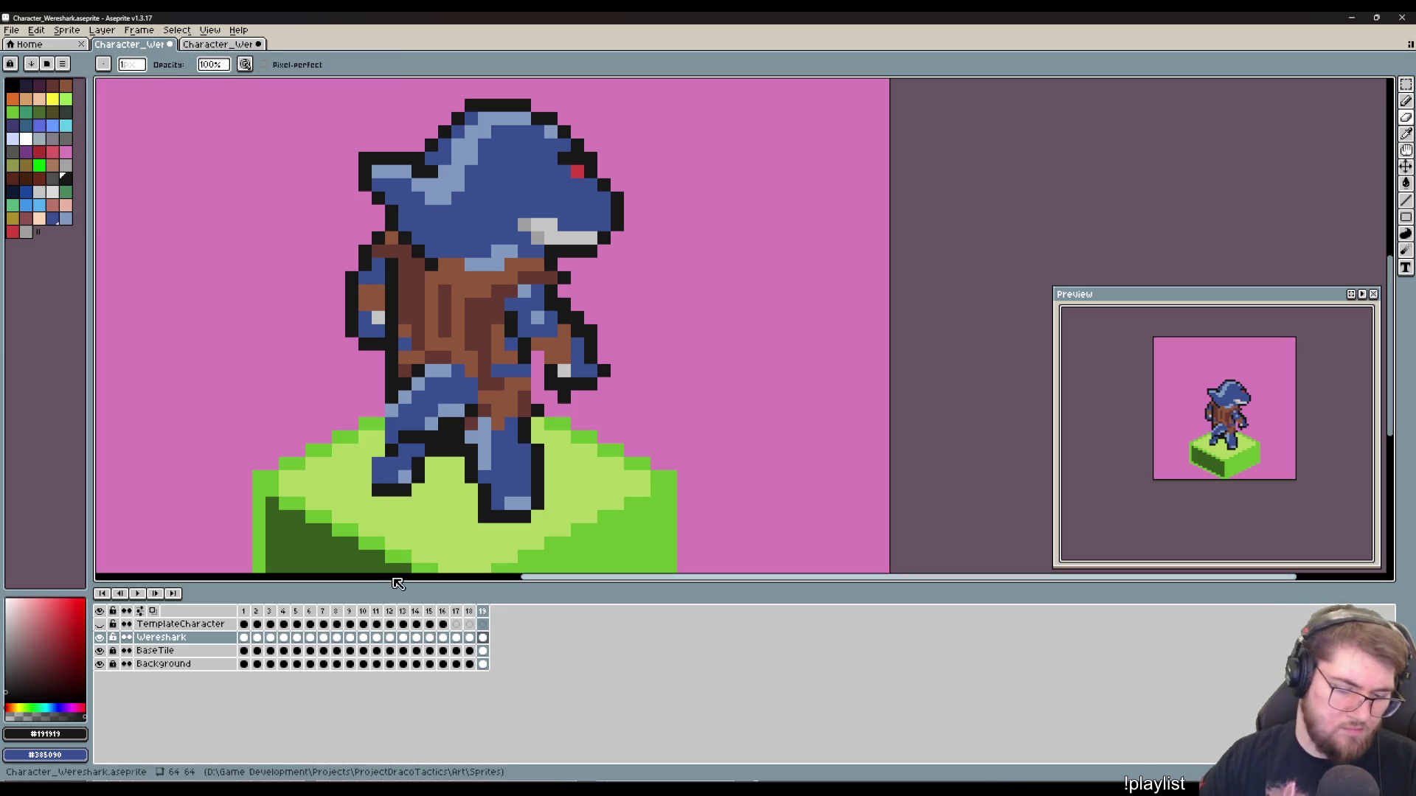
left_click(364, 504)
key("ctrl+z")
left_click(373, 482)
mouse_move(365, 488)
left_mouse_down()
mouse_move(385, 408)
mouse_move(397, 451)
mouse_move(403, 438)
left_mouse_up()
left_click(441, 492)
left_click(405, 398)
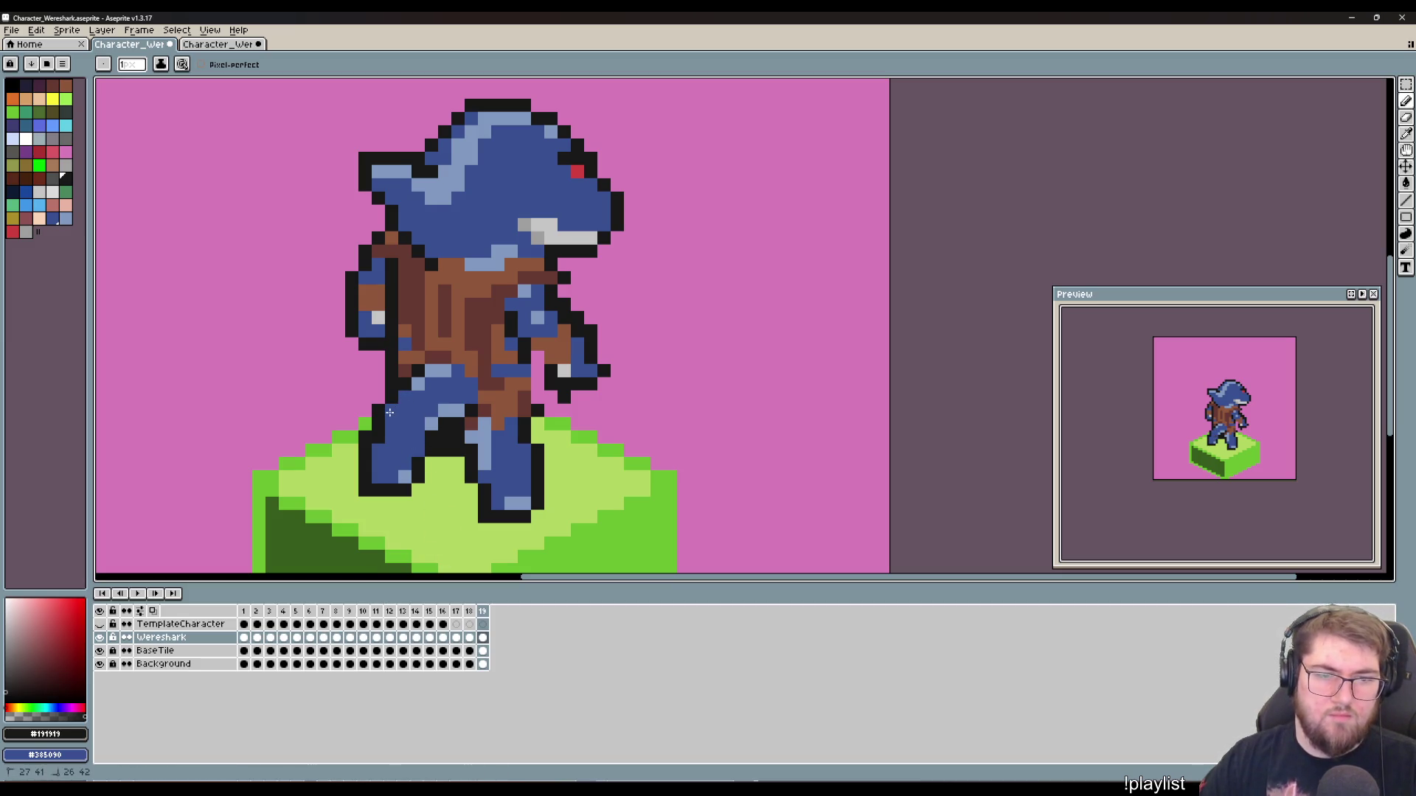
Step: Outline the inner edge of the left leg and the foot's left end in black
key("alt")
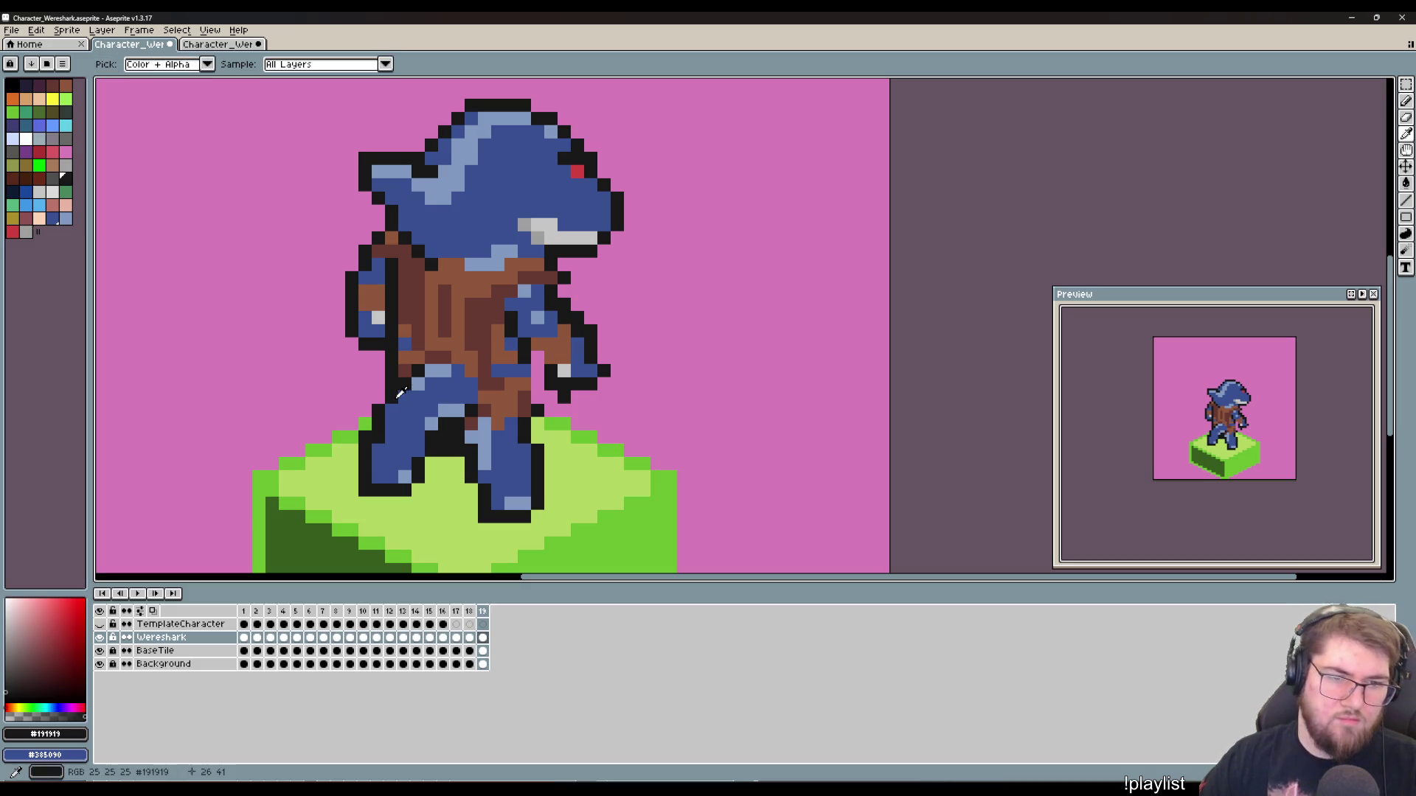
left_click(337, 408, "shift")
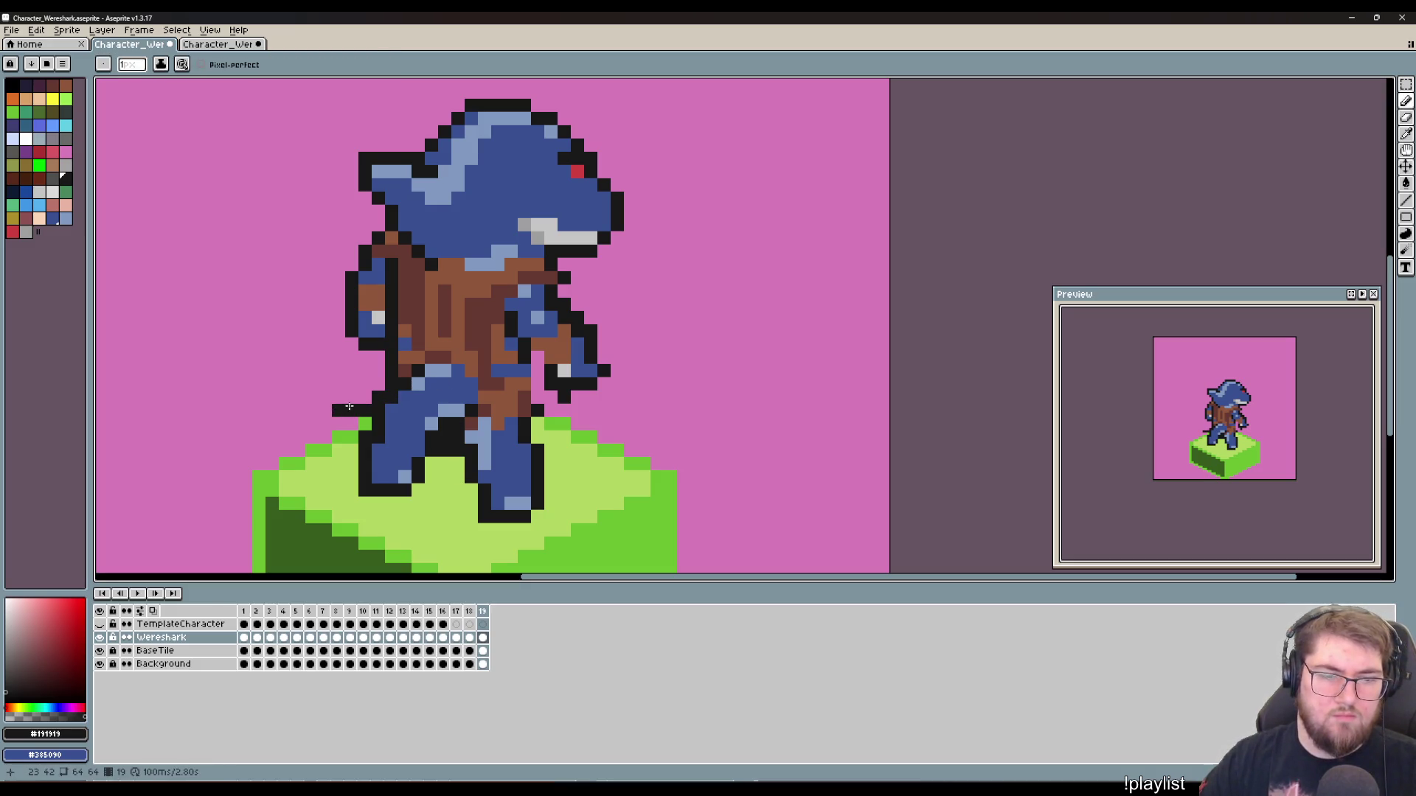
key("ctrl+z")
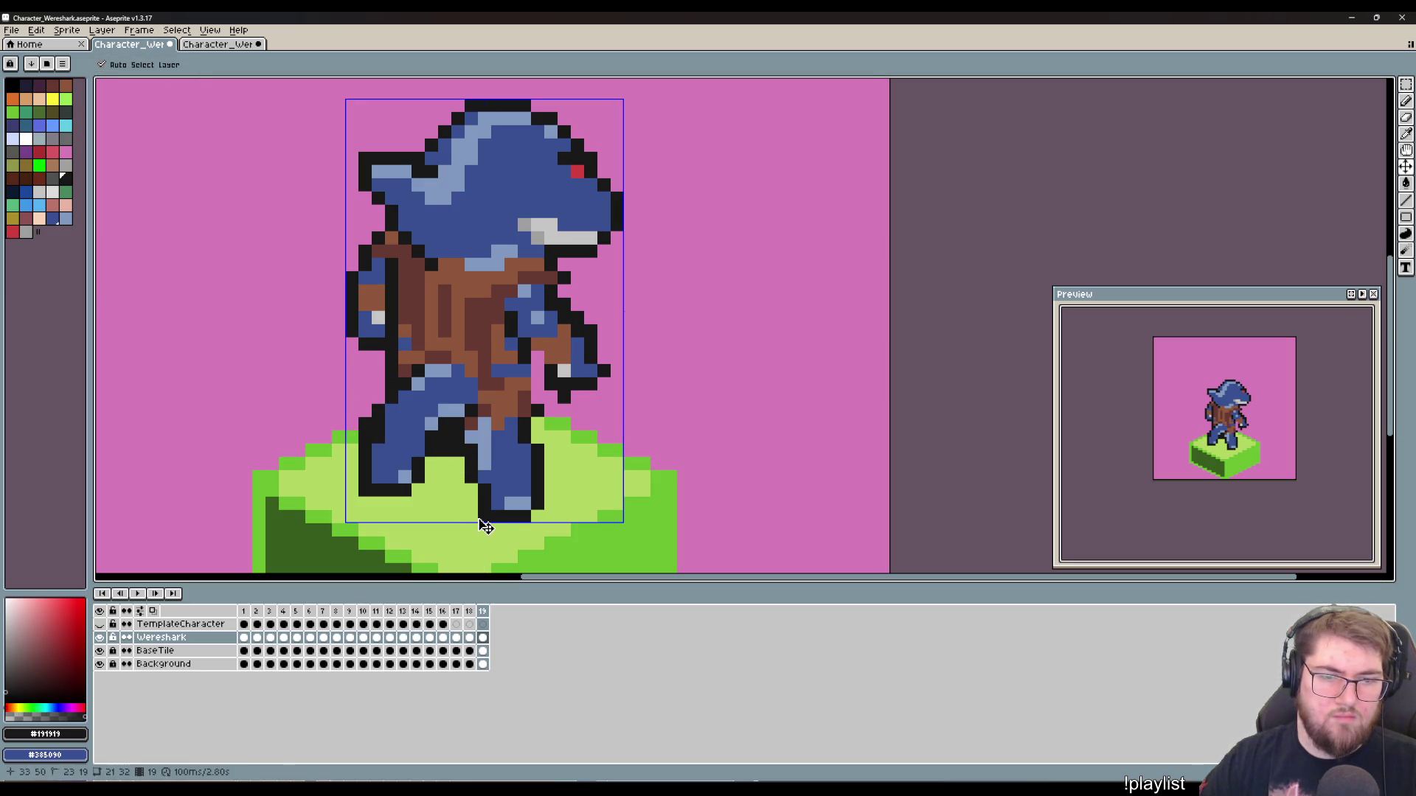
left_click(448, 460)
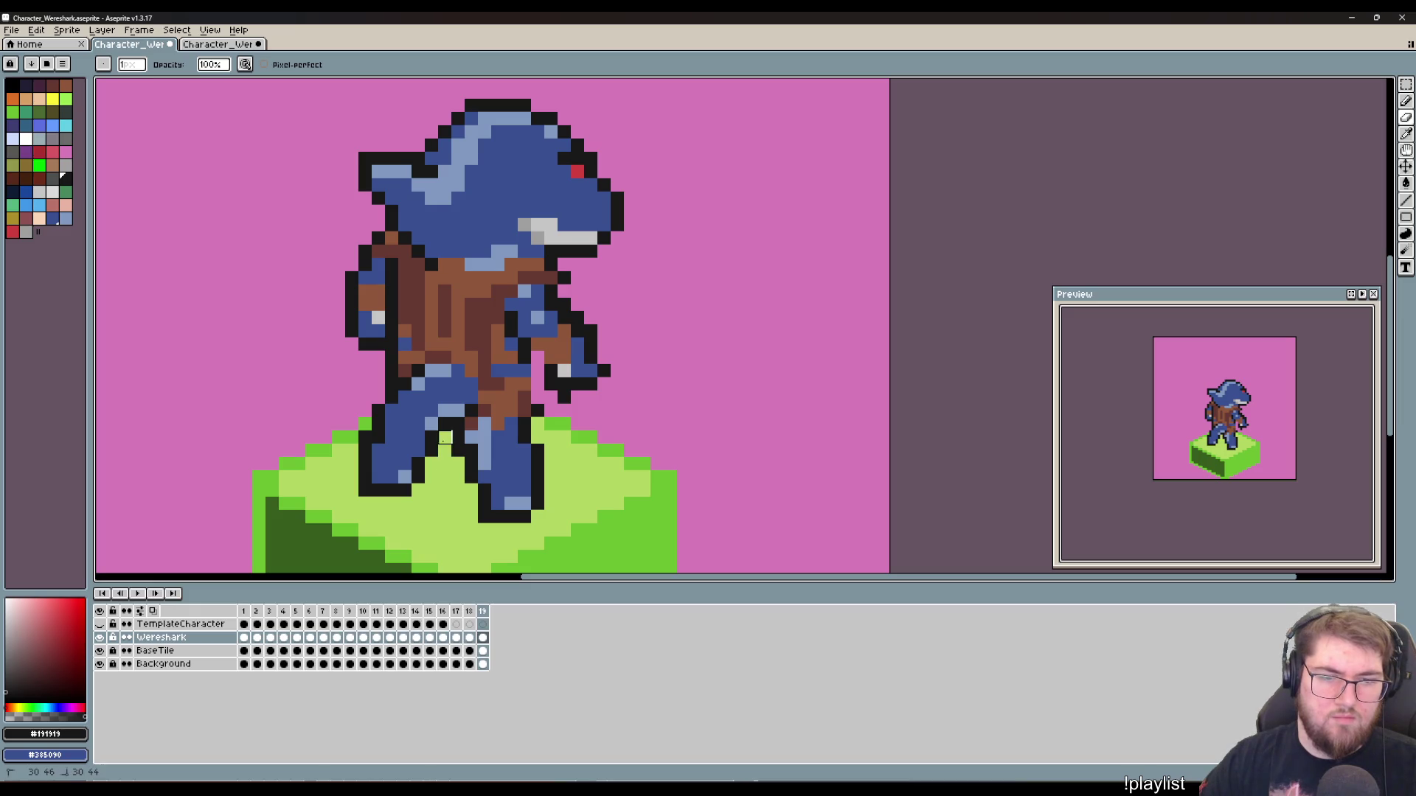
key("i")
key("b")
left_click_drag(435, 427, 375, 444)
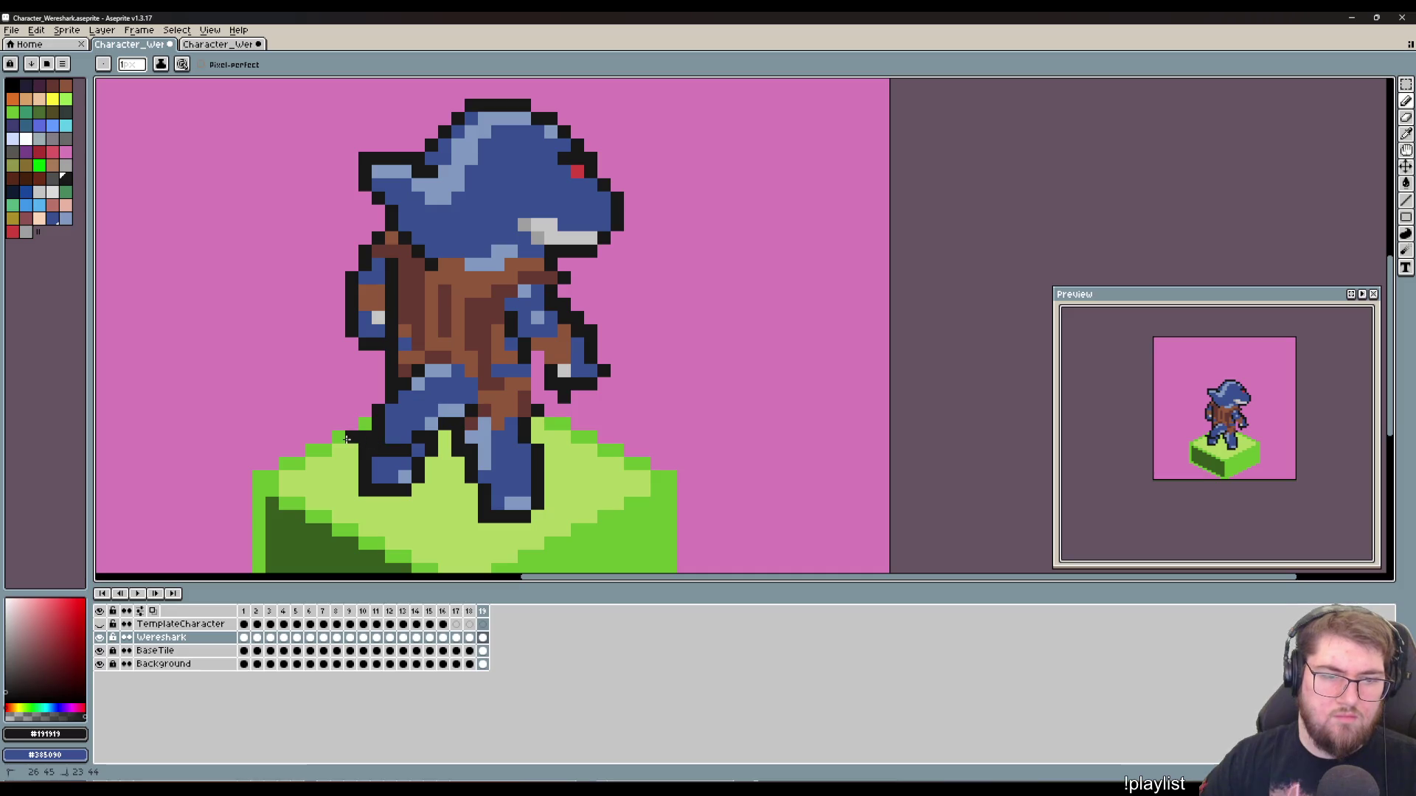
left_click(347, 483)
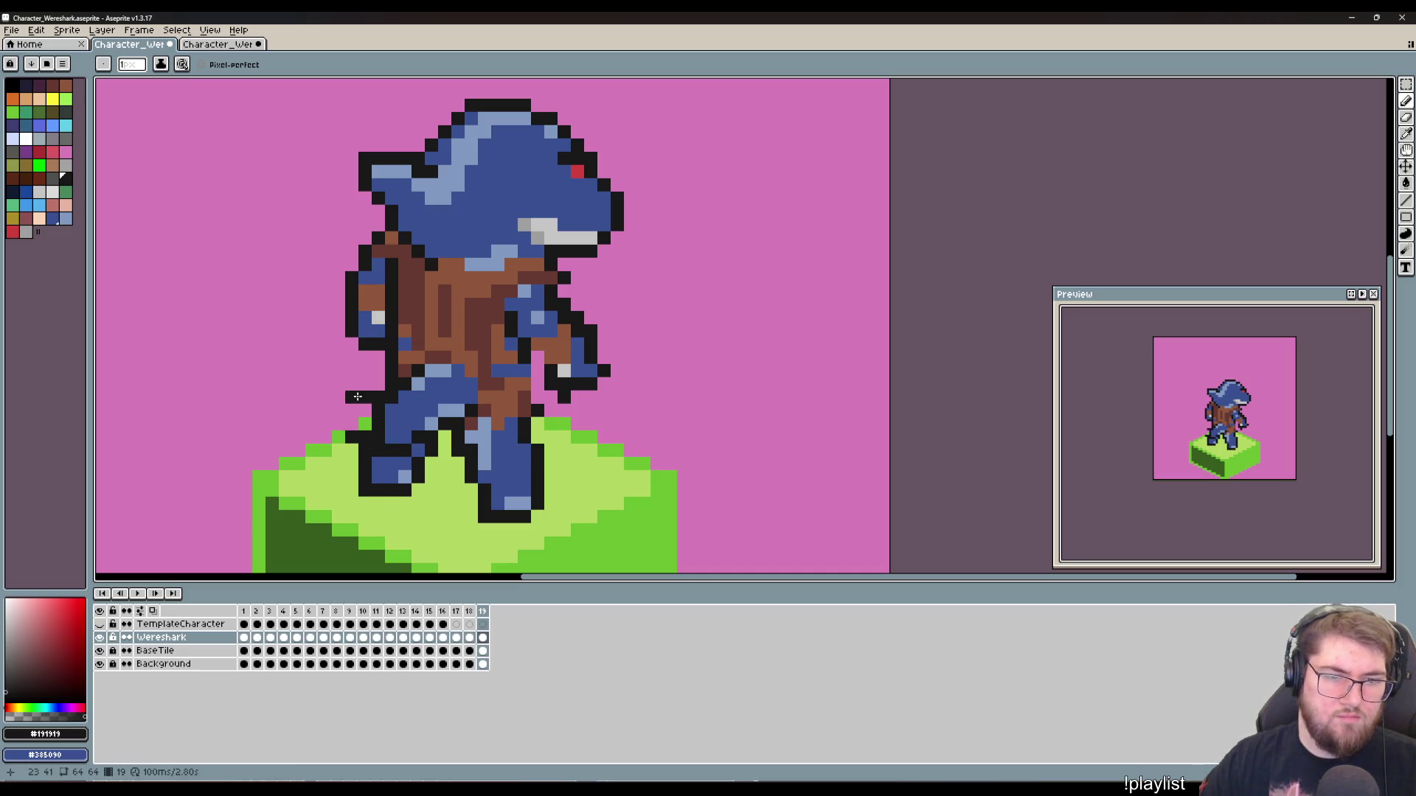
Step: Draw the tail's black outline diagonally up-left from the leg junction
mouse_move(351, 384)
left_mouse_down()
mouse_move(332, 365)
mouse_move(330, 441)
left_mouse_up()
key("ctrl+z")
left_click(351, 373)
left_click(312, 370)
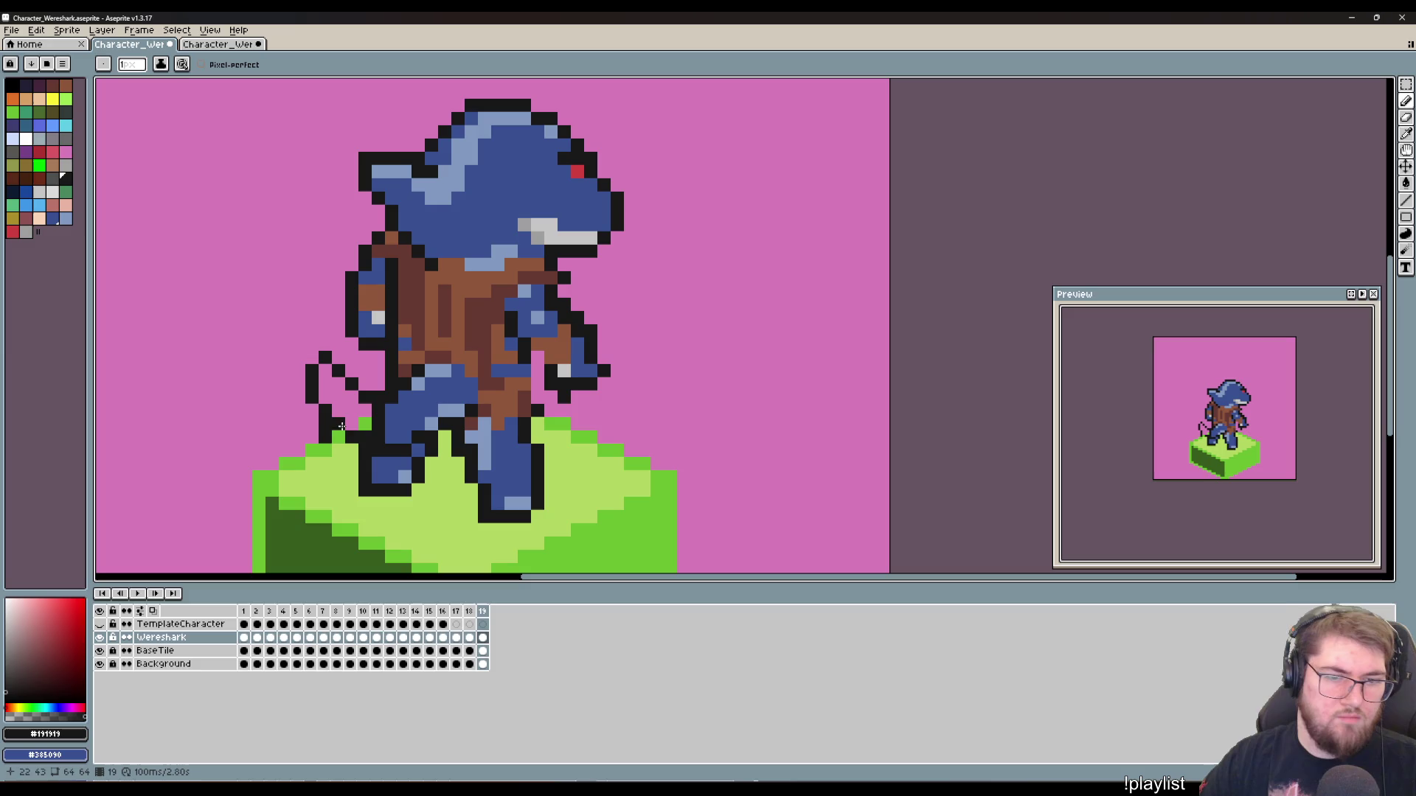
mouse_move(378, 439)
left_mouse_down()
mouse_move(376, 417)
mouse_move(338, 406)
mouse_move(324, 373)
mouse_move(349, 413)
left_mouse_up()
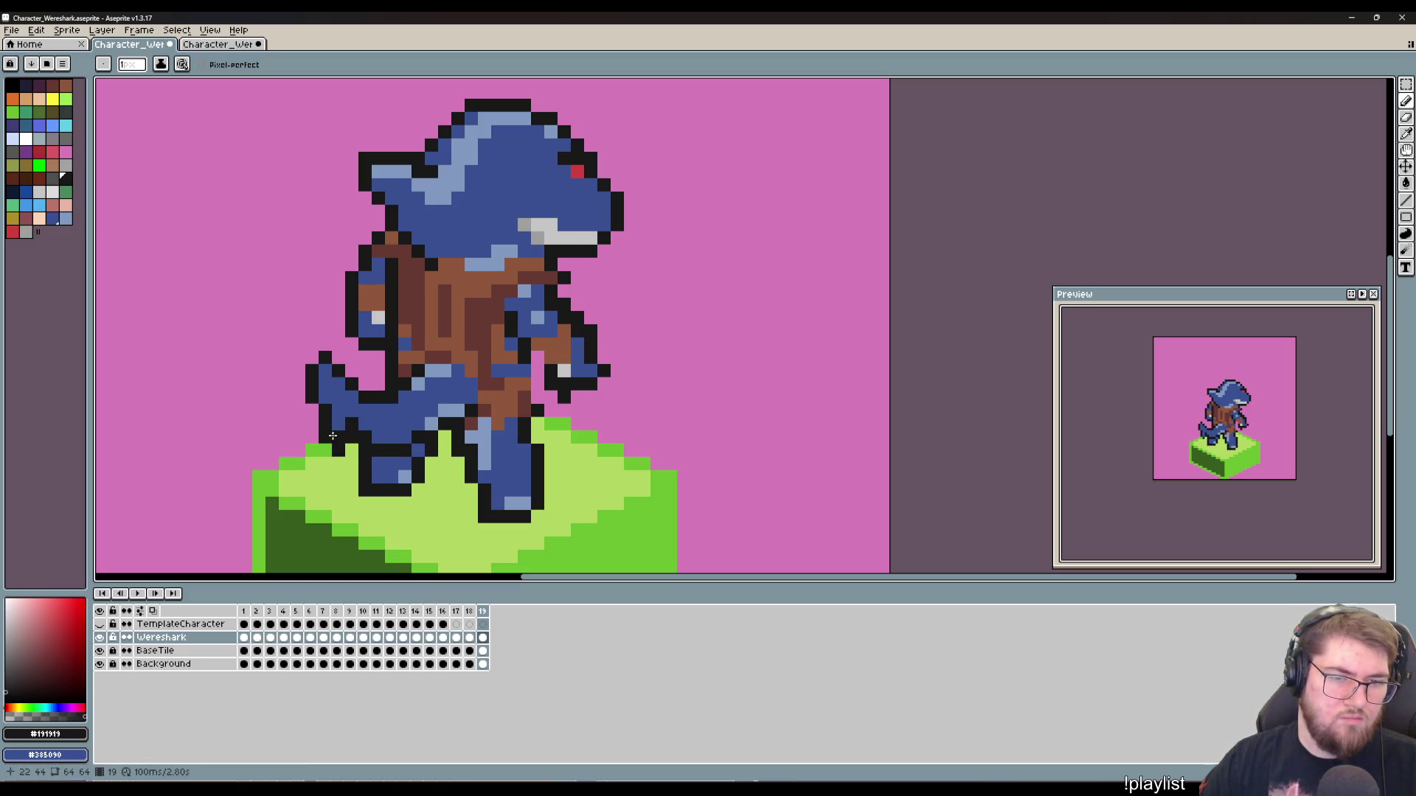
Step: Fill the gap in the leg blue and draw a black outline along the tail's top
key("e")
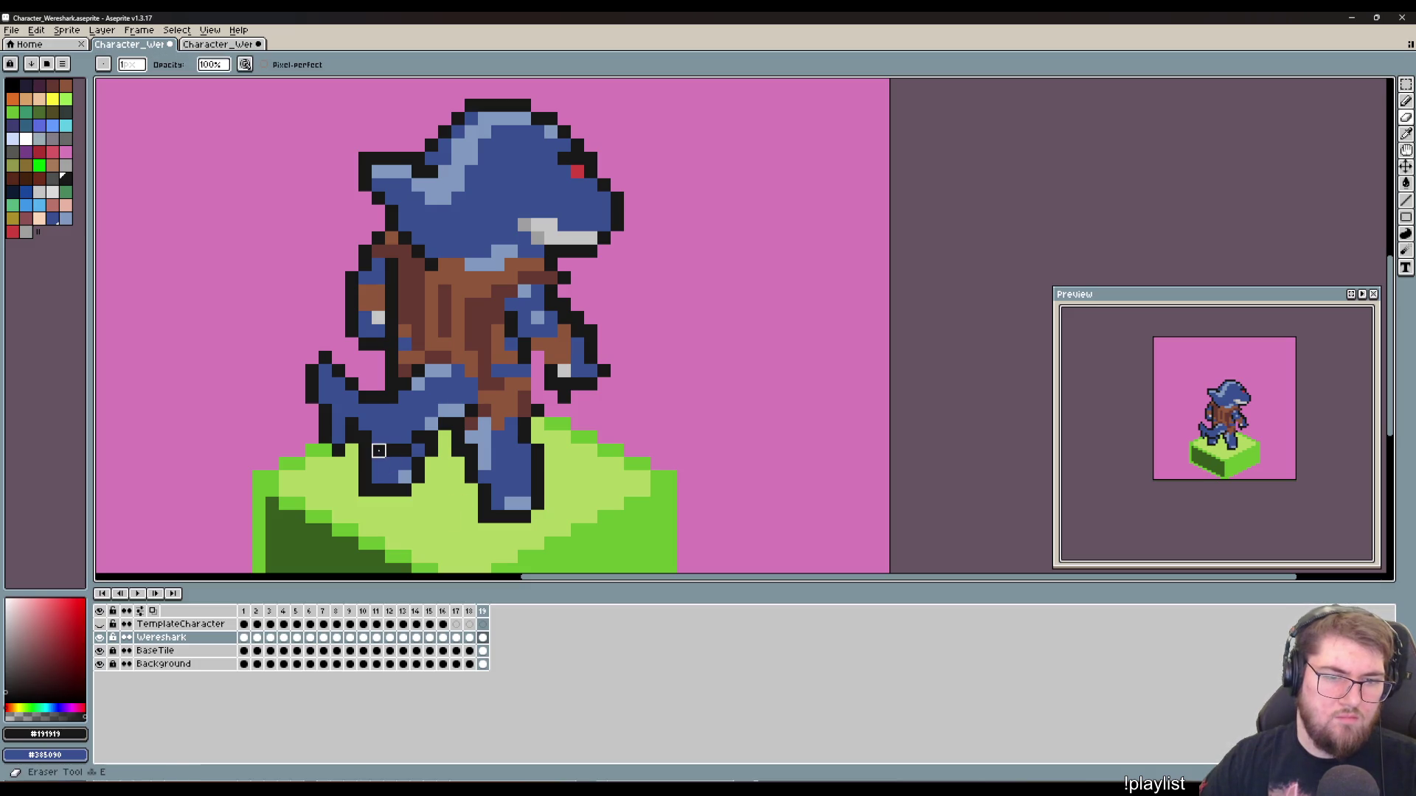
left_click(405, 452)
key("b")
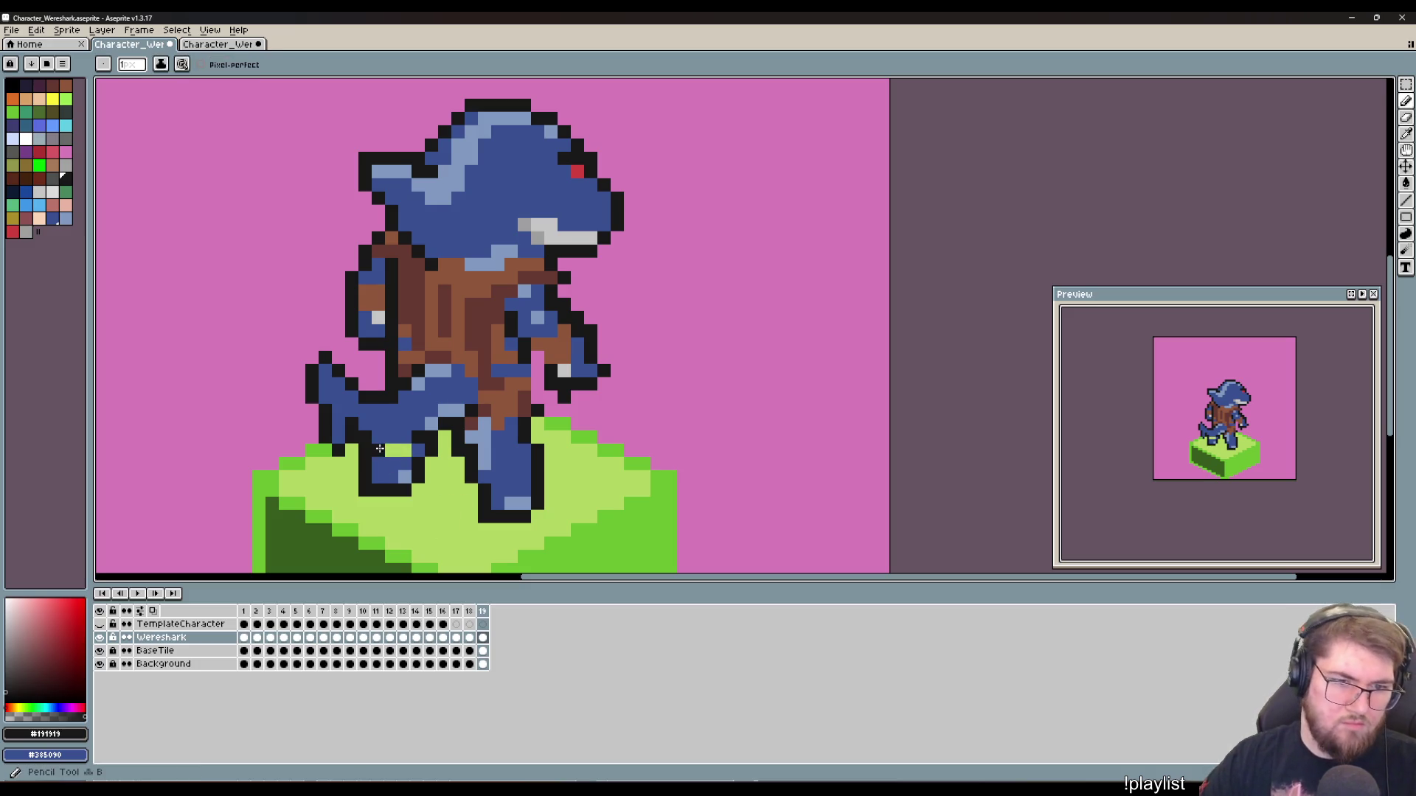
right_click(405, 451)
left_click(405, 438)
left_click_drag(392, 438, 378, 438)
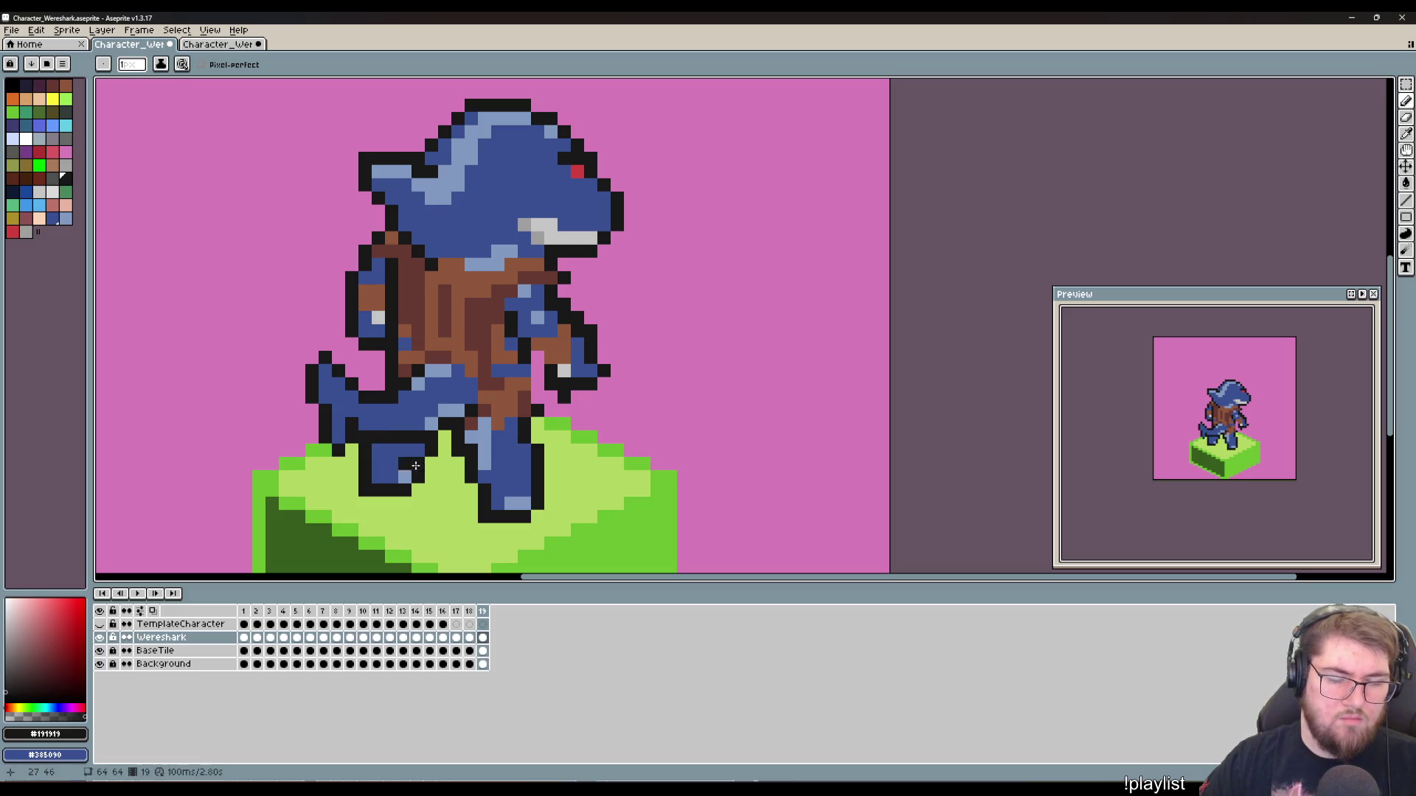
key("ctrl")
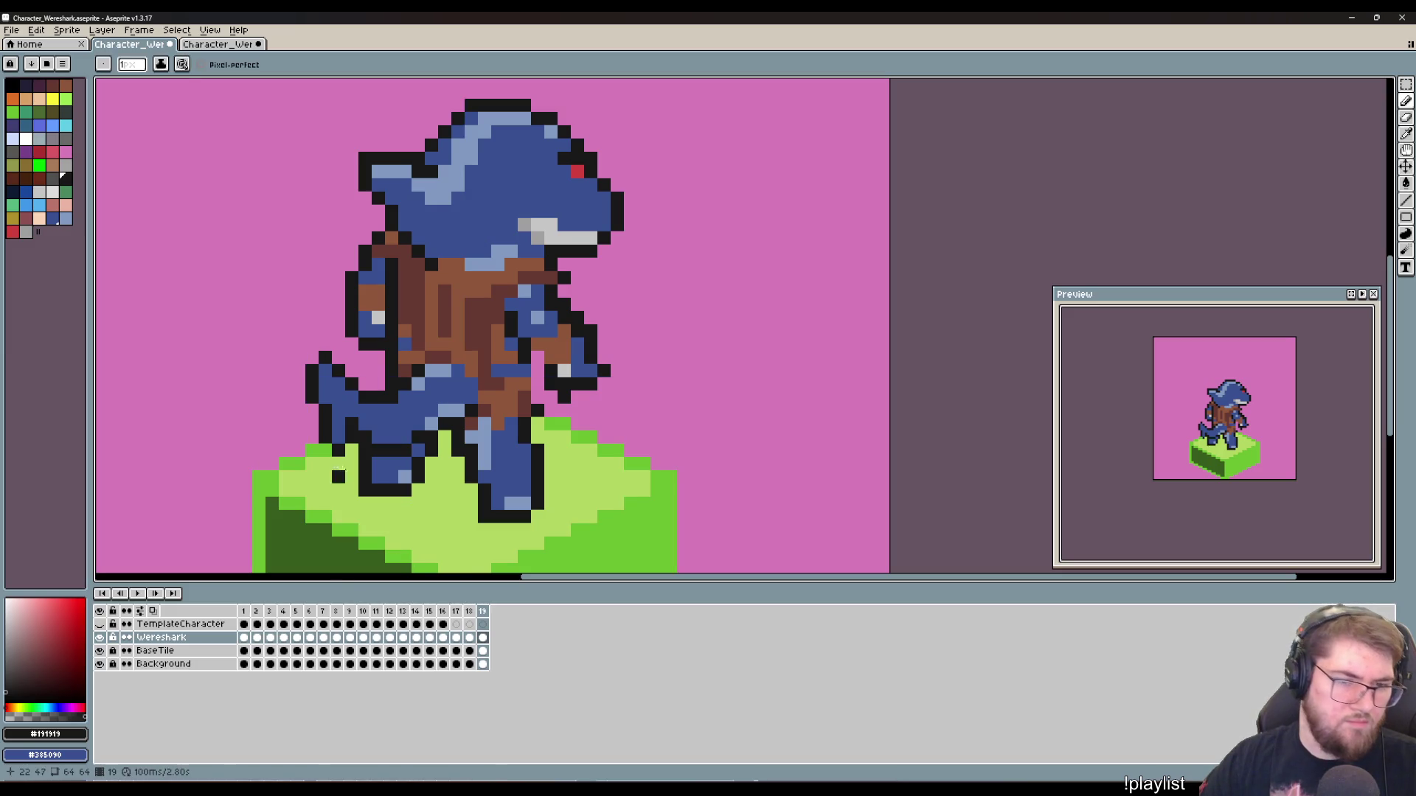
key("ctrl")
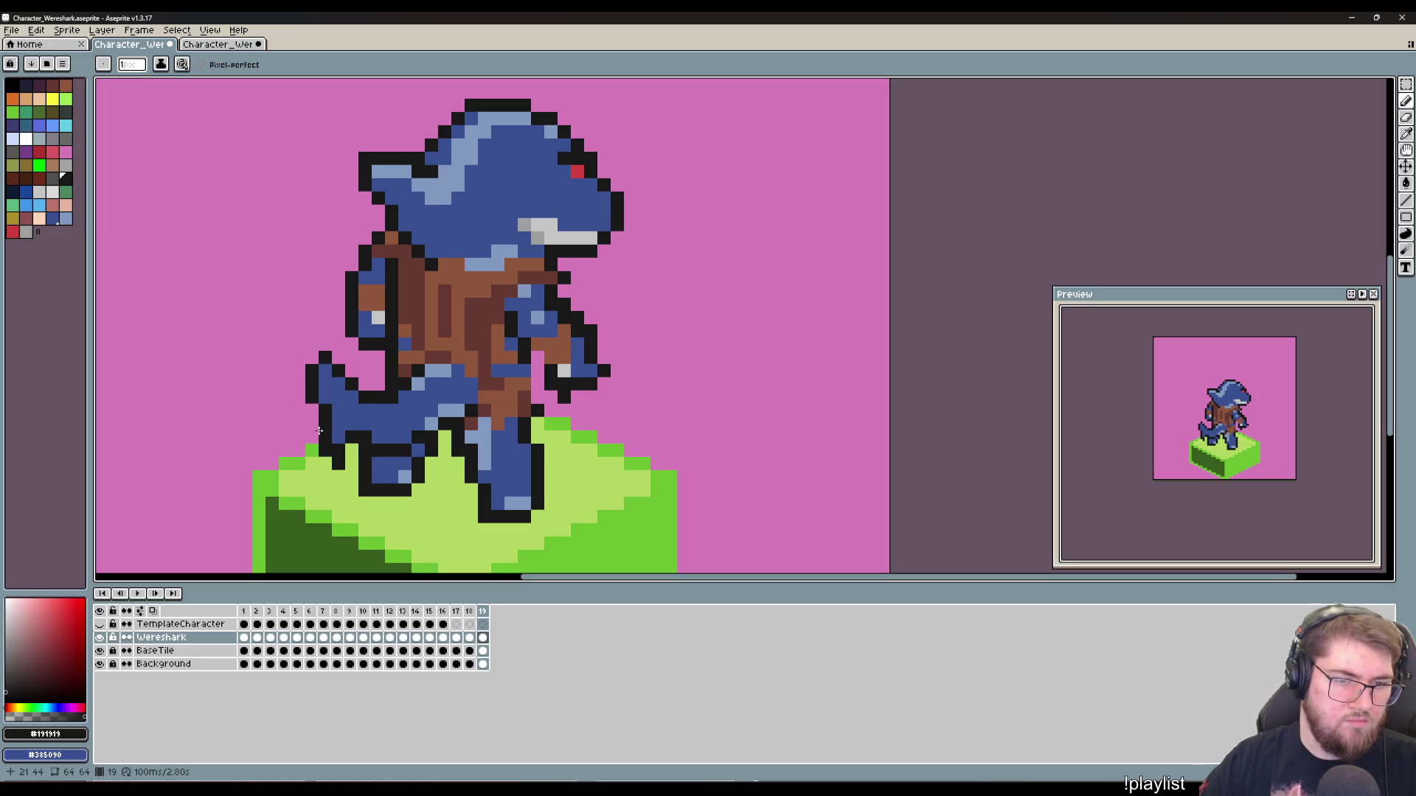
Step: Move the tail's outer outline further left and repaint the old outline pixels blue
left_click_drag(311, 426, 312, 413)
right_click(325, 424)
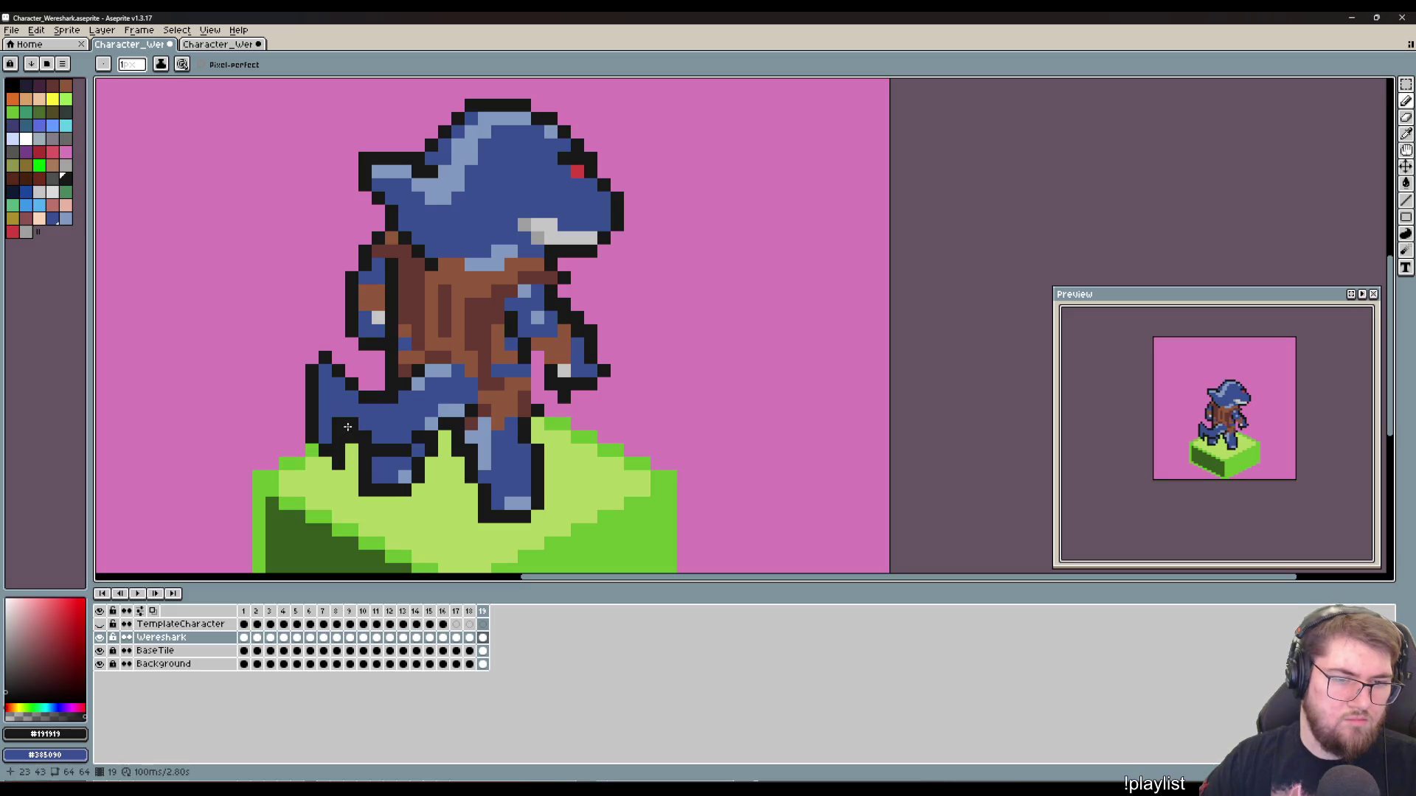
key("e")
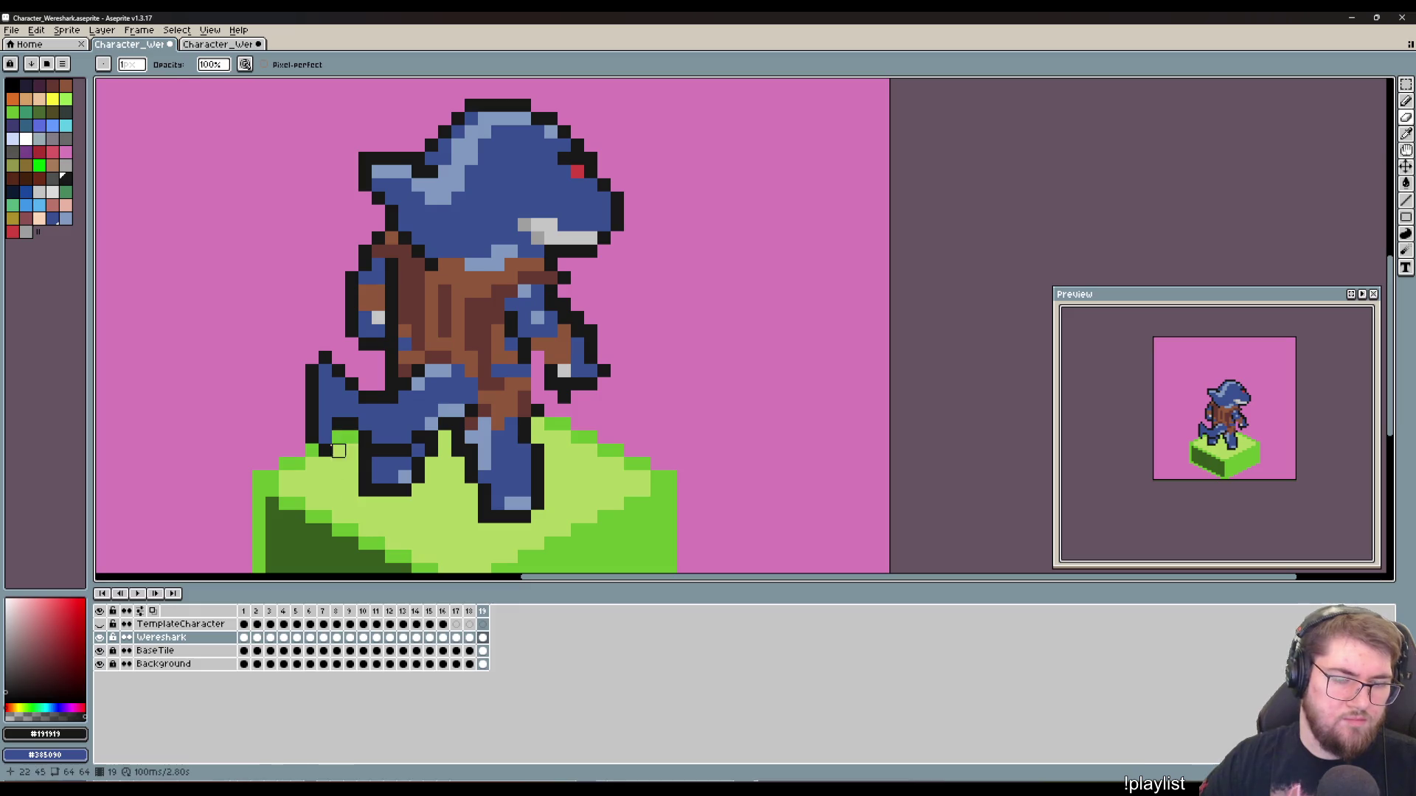
key("b")
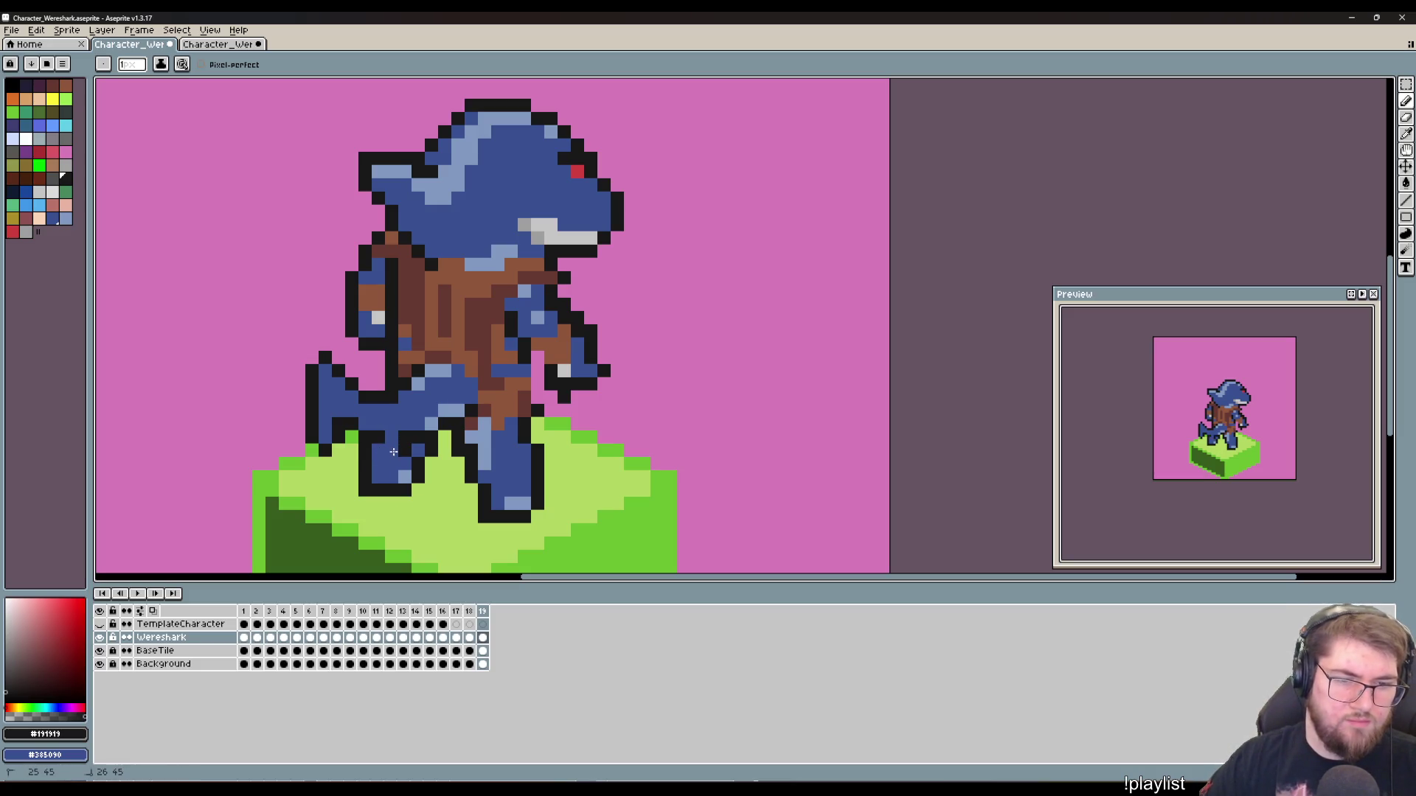
left_click(389, 435)
left_click_drag(389, 436, 419, 437)
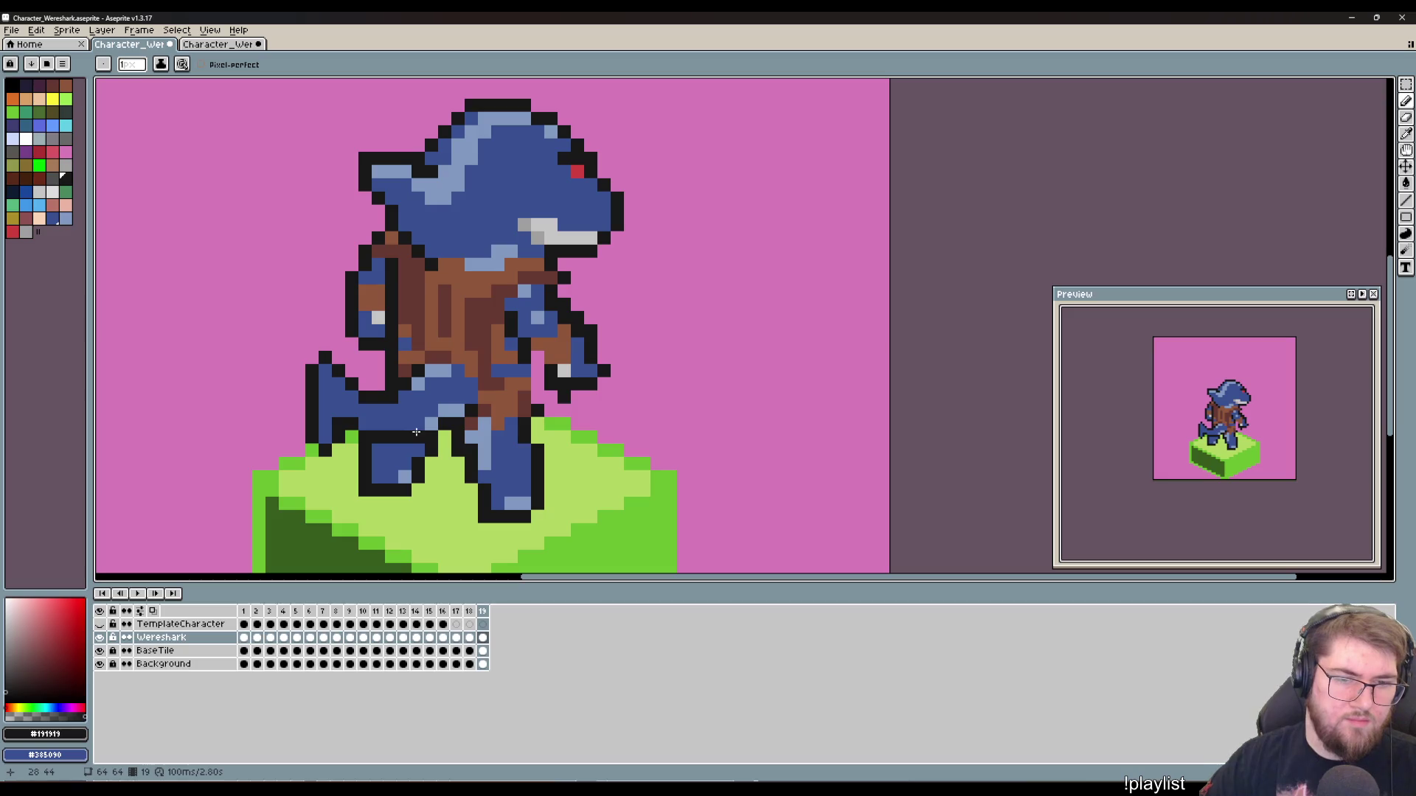
Step: Extend the tail tip's outline upward, then trim the tip to a point
left_click(312, 358)
left_click_drag(319, 356, 316, 342)
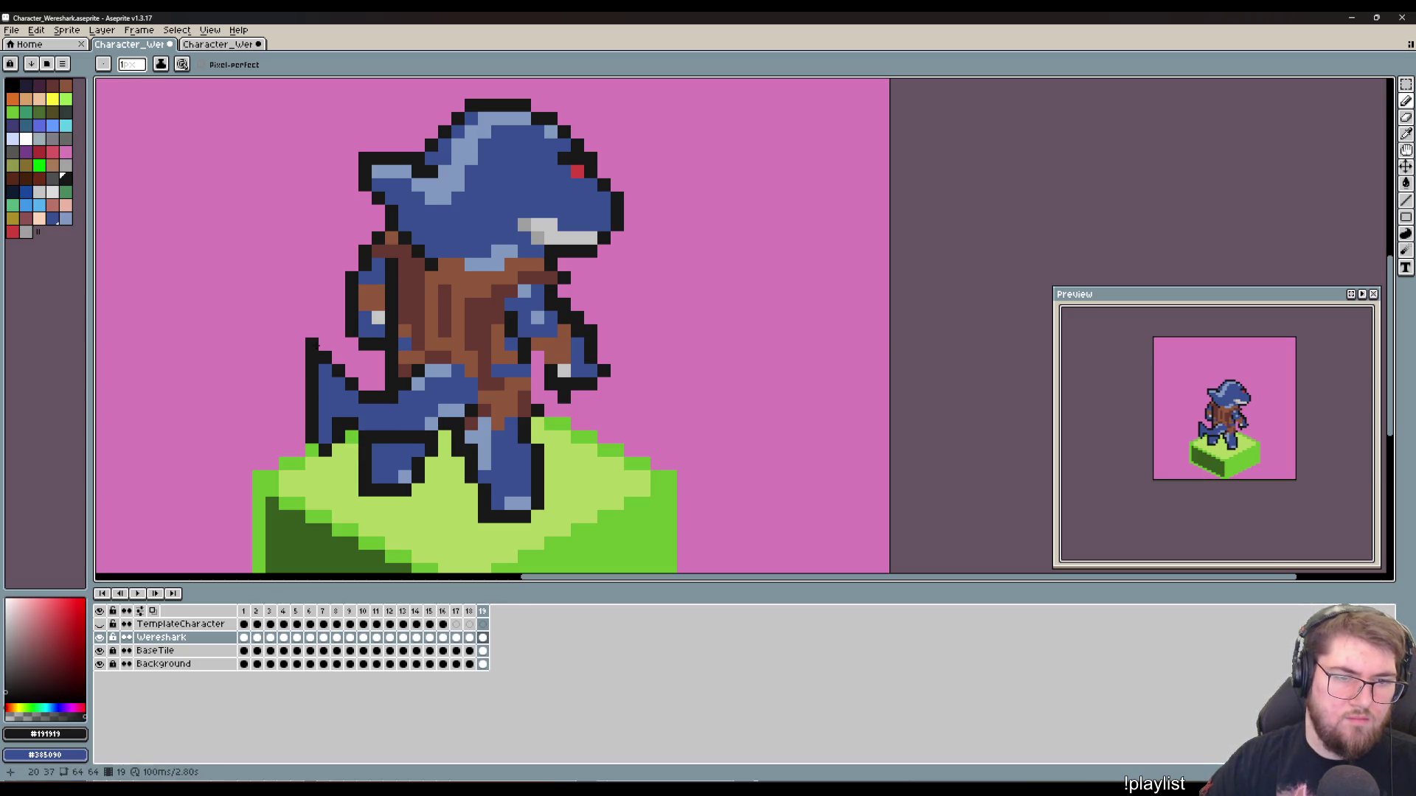
left_click(339, 449)
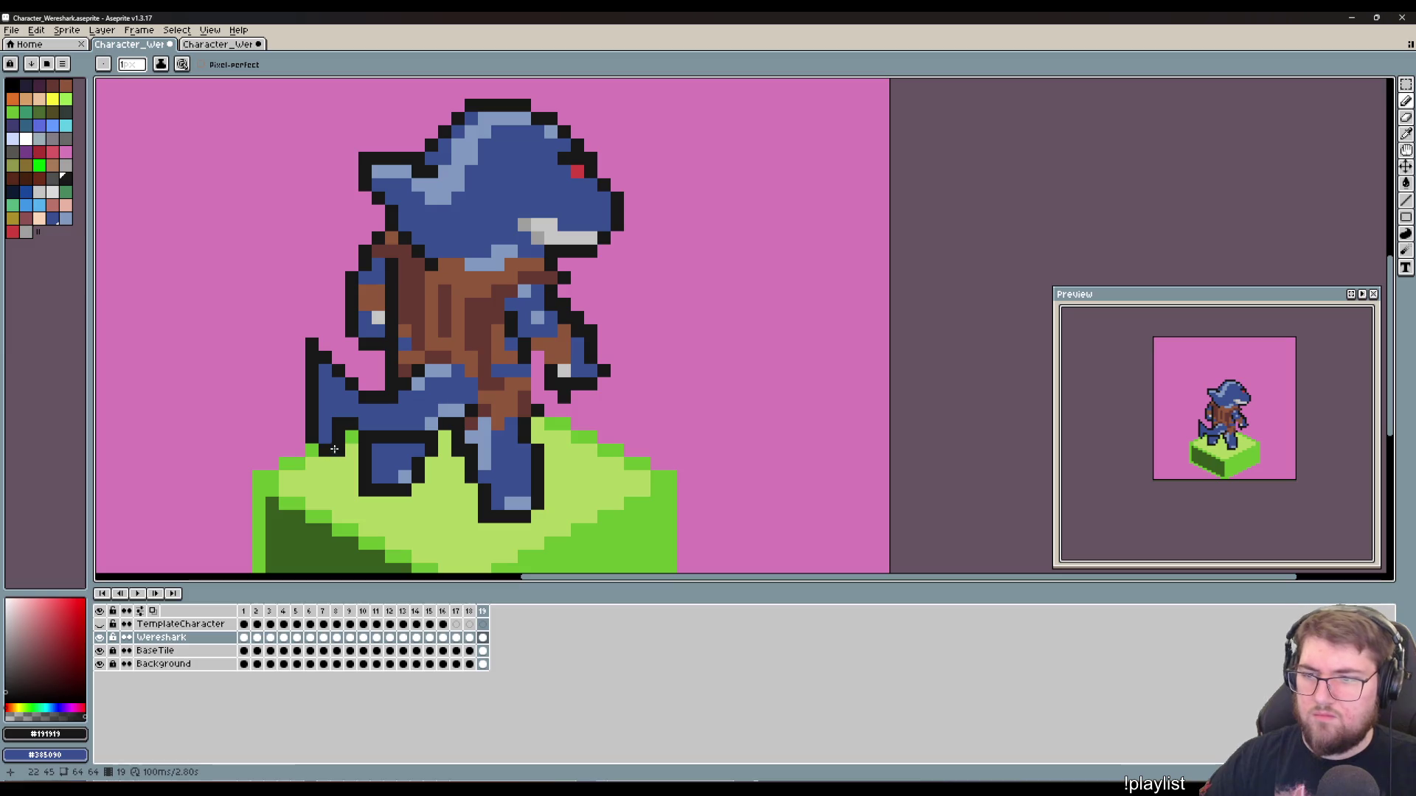
key("e")
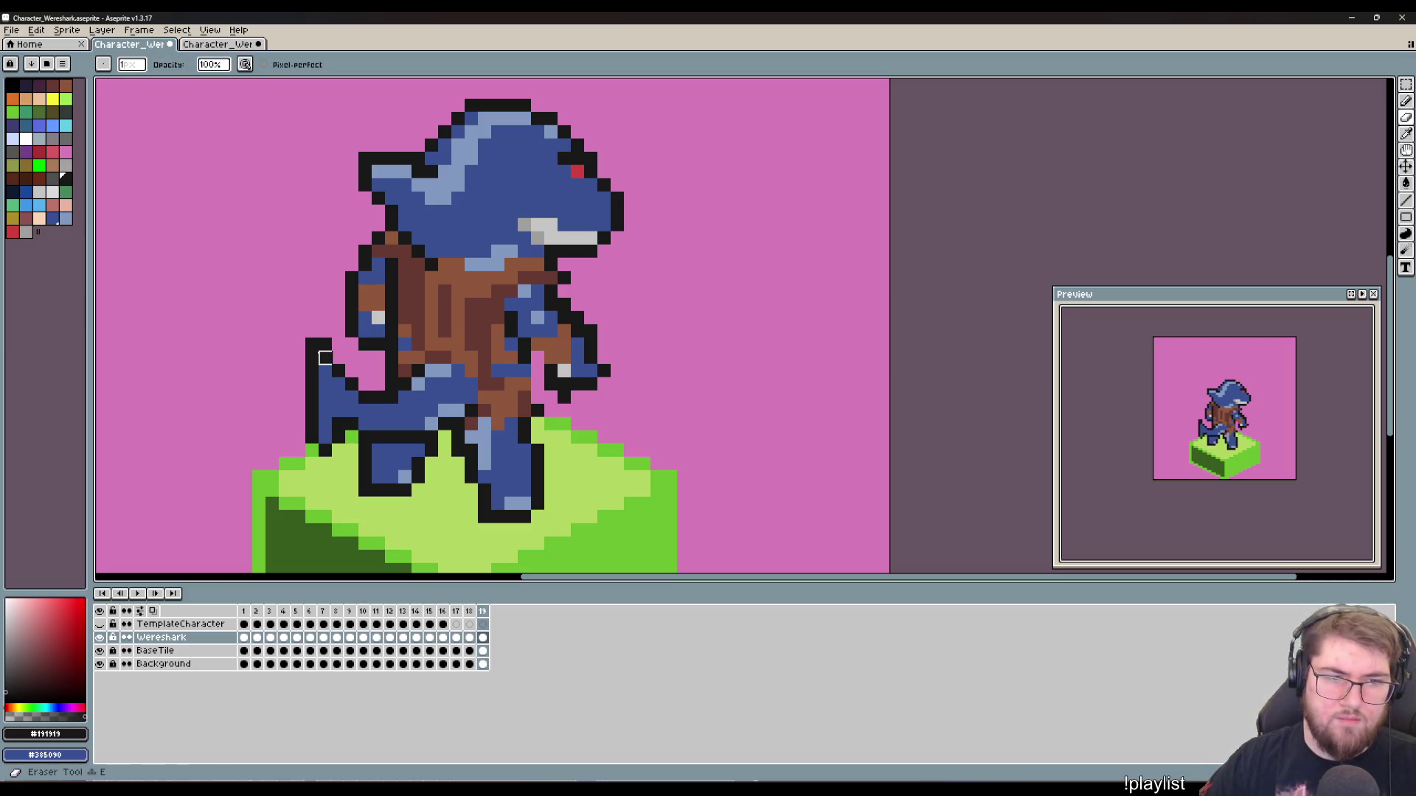
left_click_drag(325, 344, 312, 358)
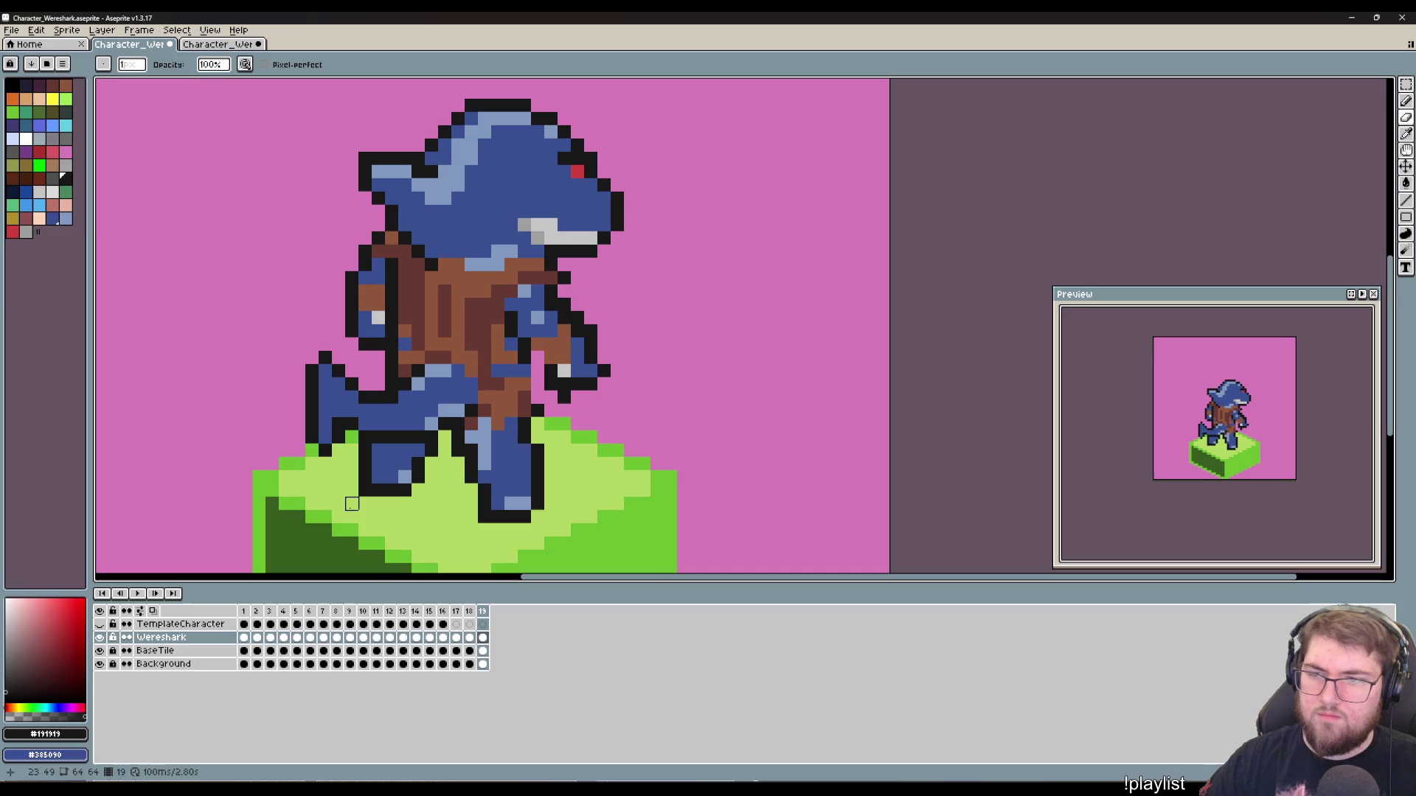
Step: Draw a light-blue highlight stripe along the tail and erase the stray foot-corner pixel
key("b")
left_click(323, 384, "alt")
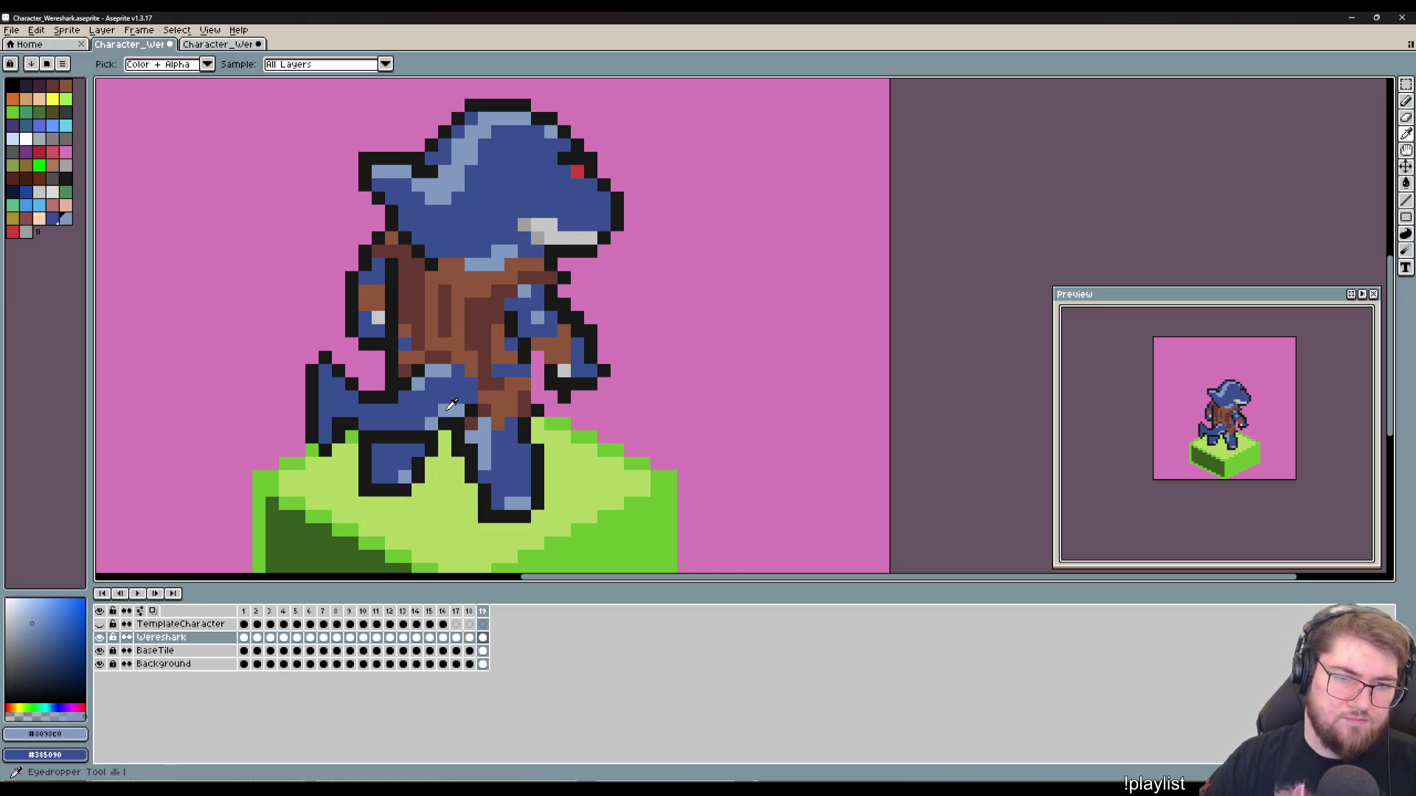
left_click_drag(322, 375, 384, 413)
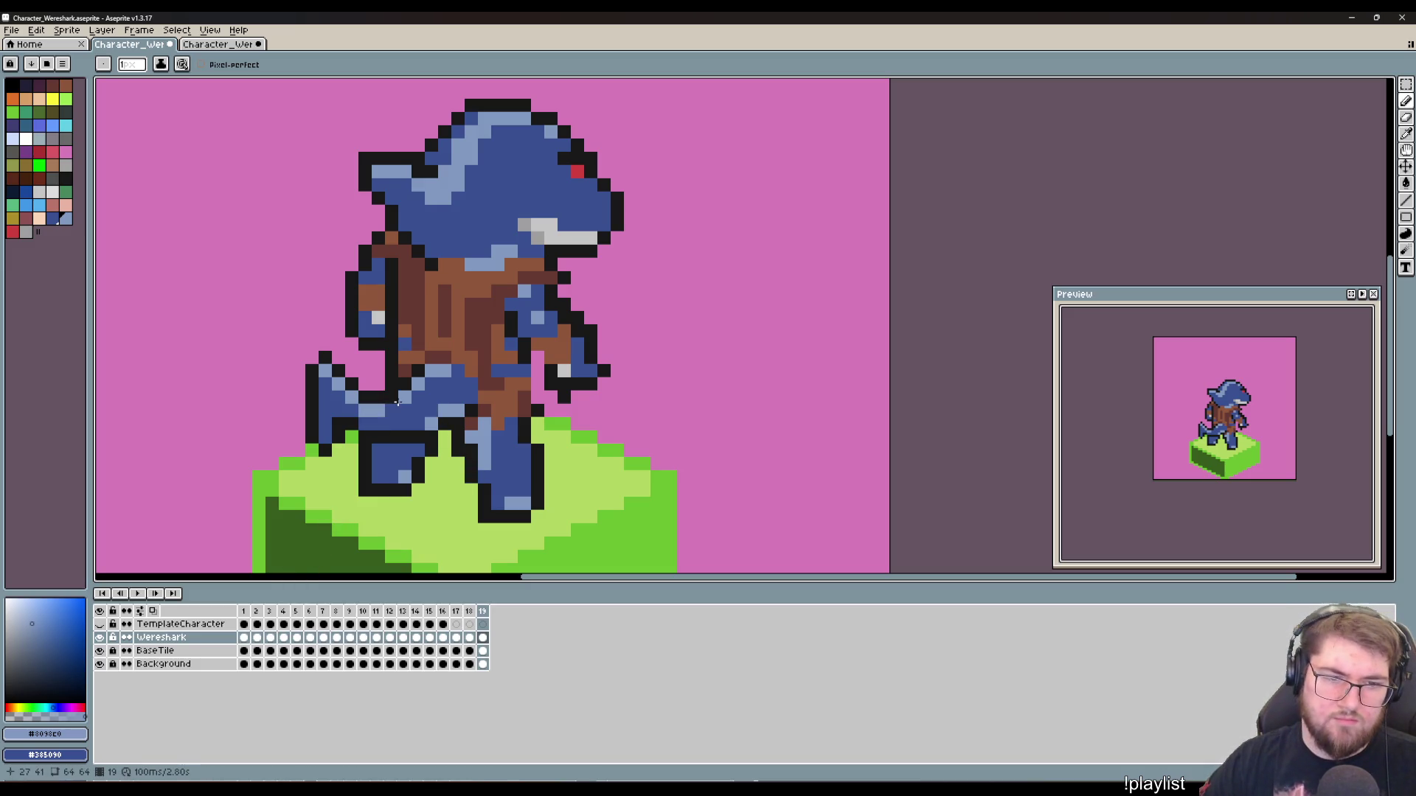
scroll(442, 546, "right", 2)
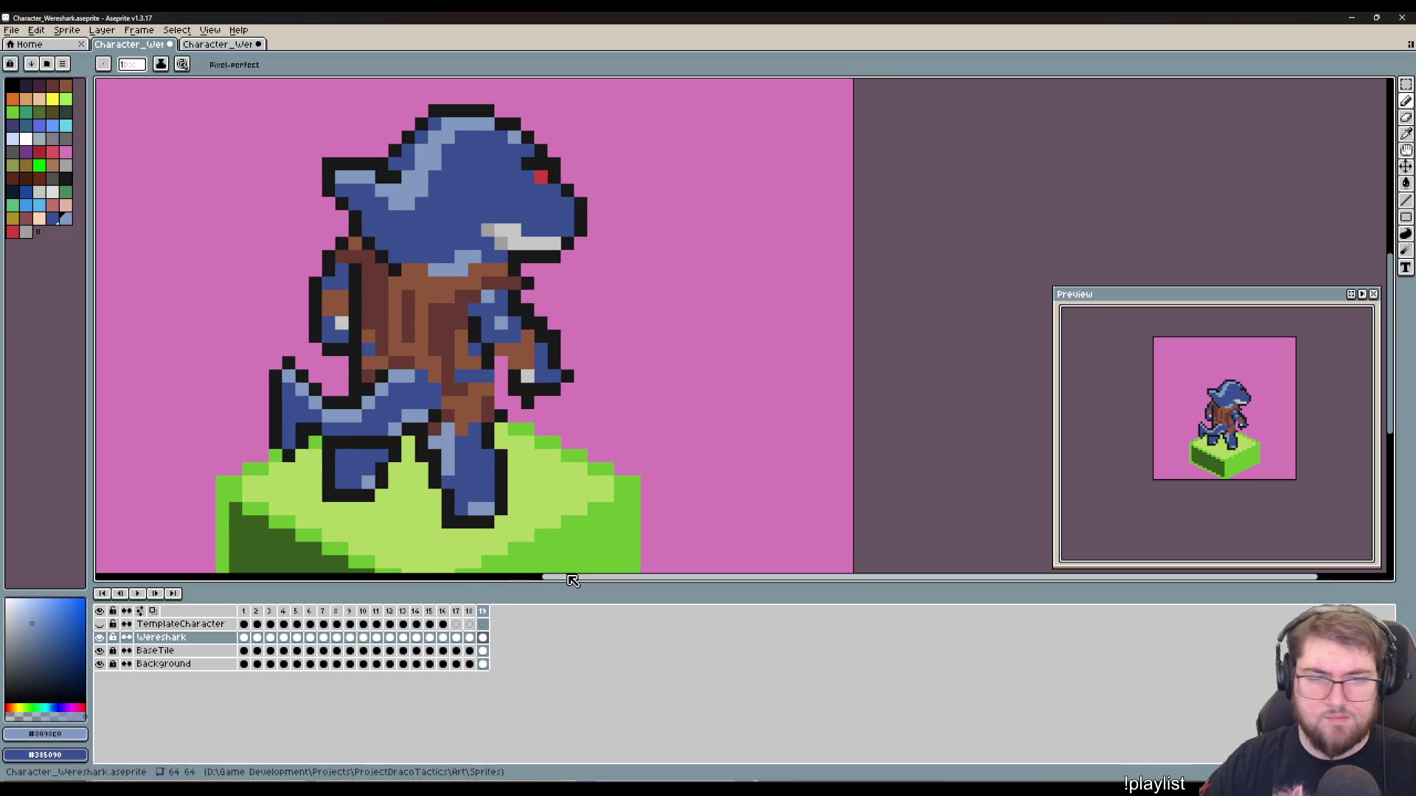
key("e")
left_click(447, 522)
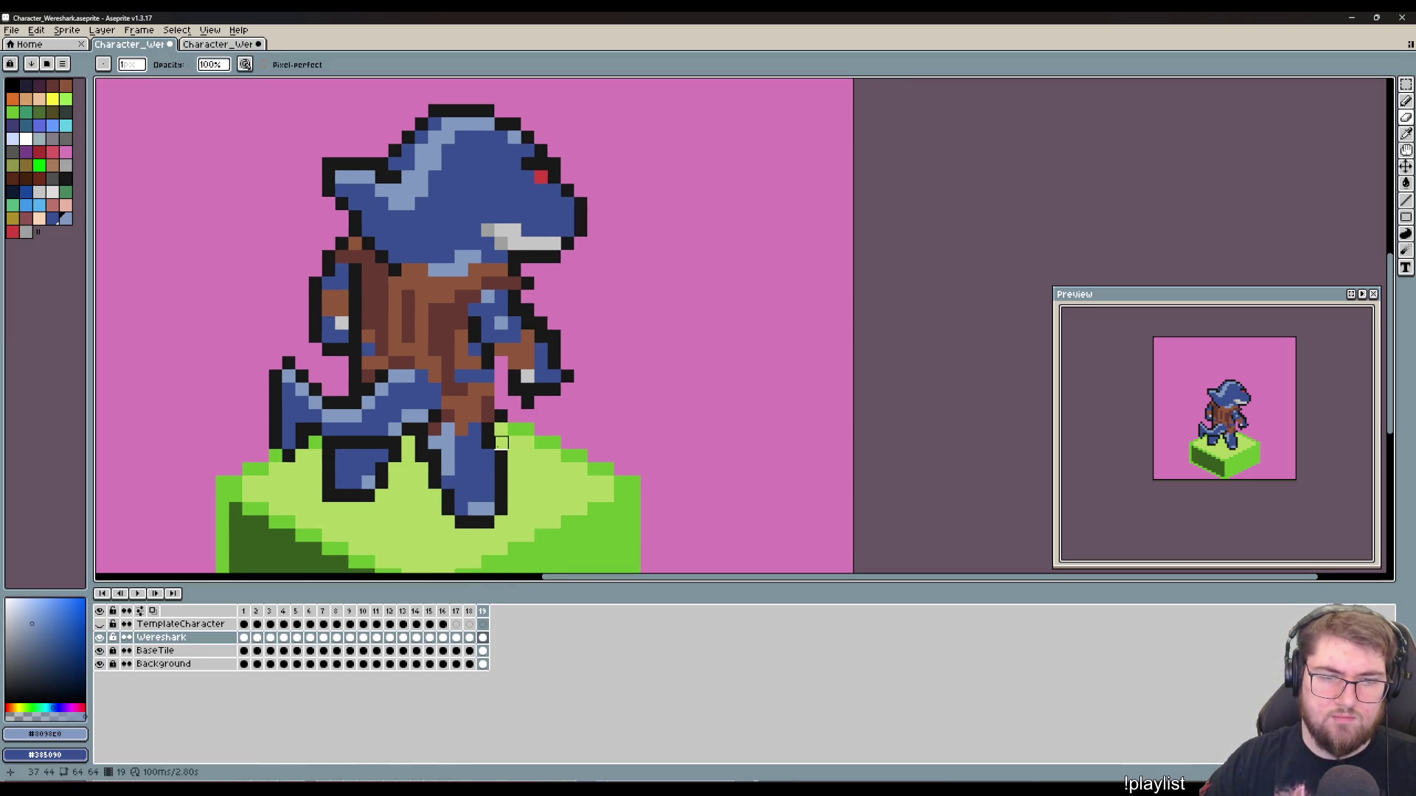
Step: Outline the right arm's outer edge in dark #191919, undoing a blue touch-up
key("u")
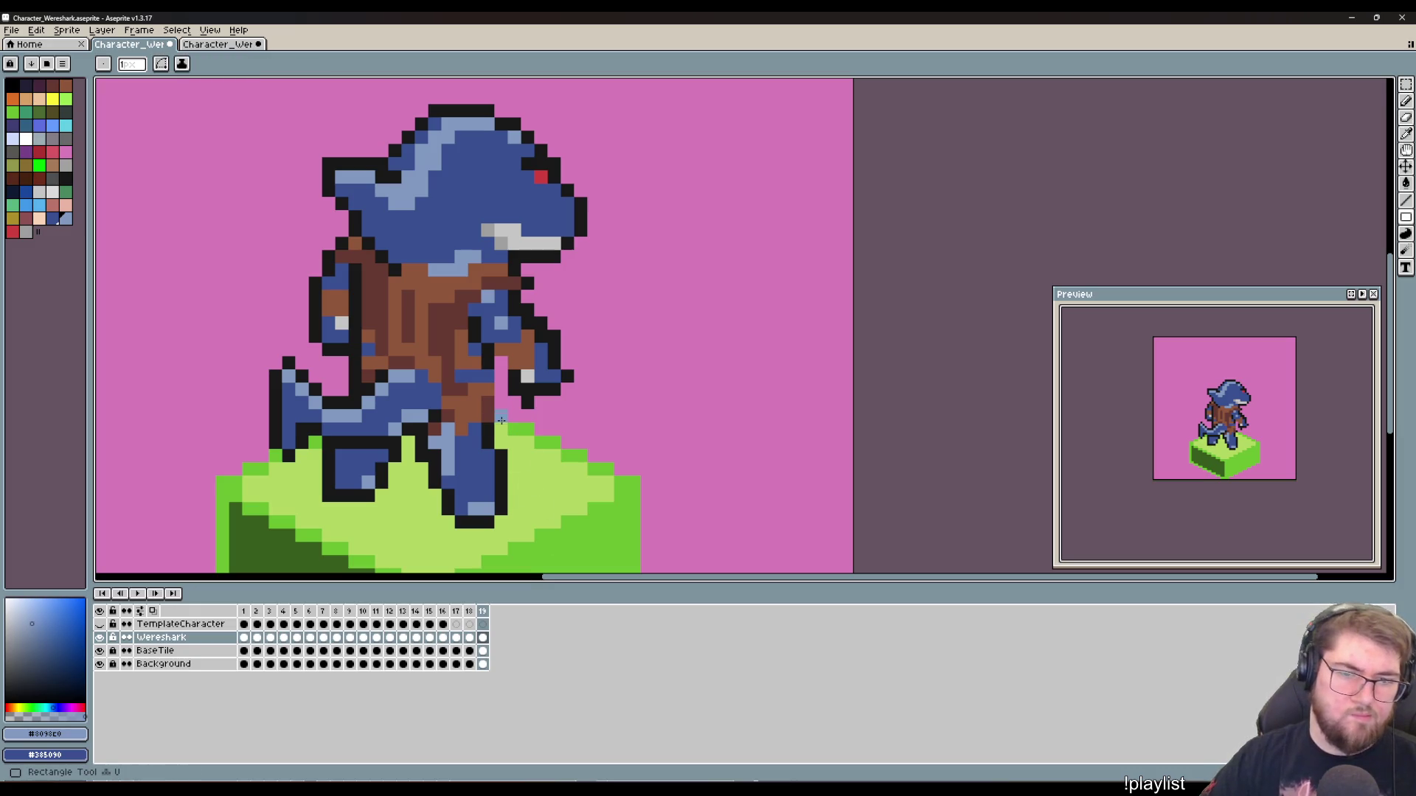
key("b")
left_click(500, 413, "alt")
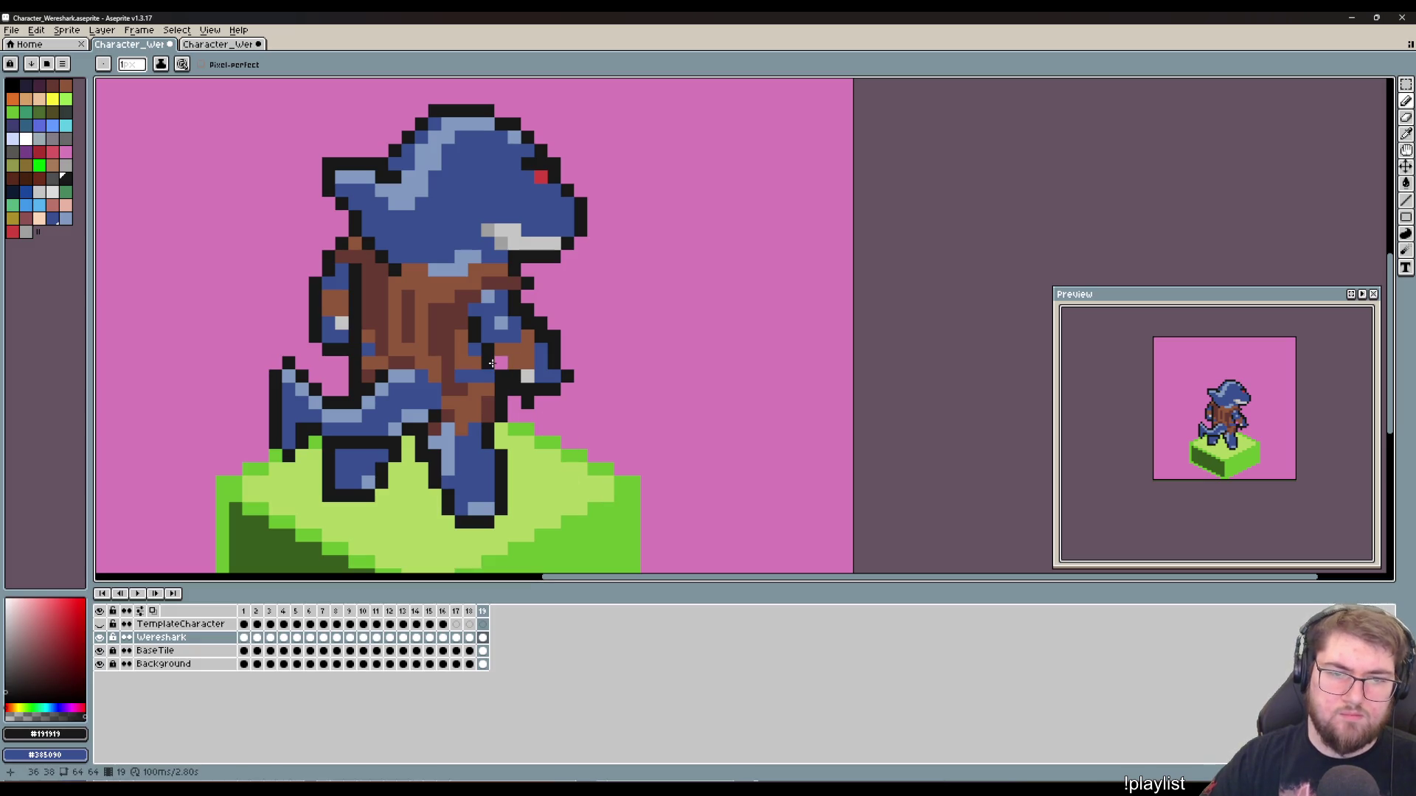
left_click_drag(531, 294, 570, 360)
left_click(568, 350)
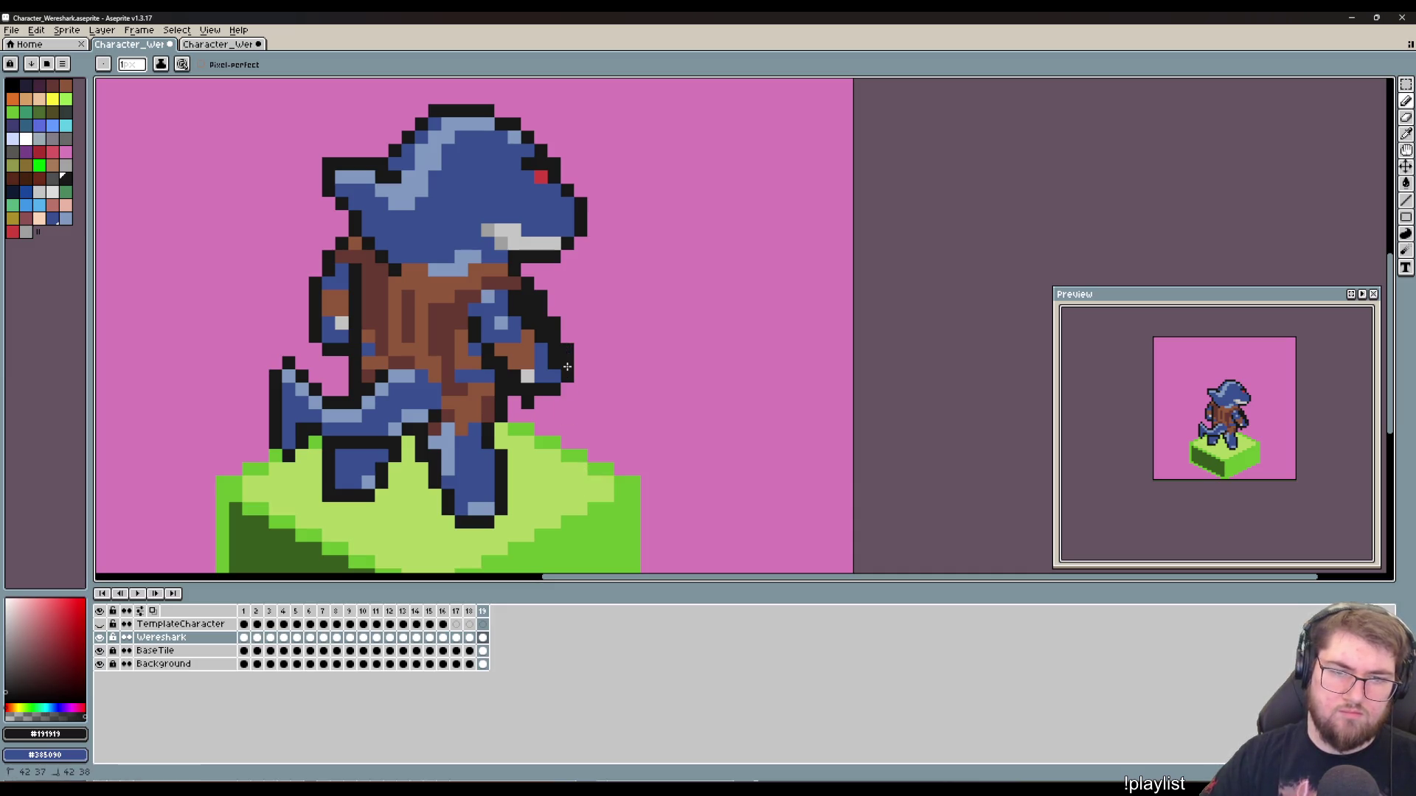
key("i")
left_click(552, 374, "alt")
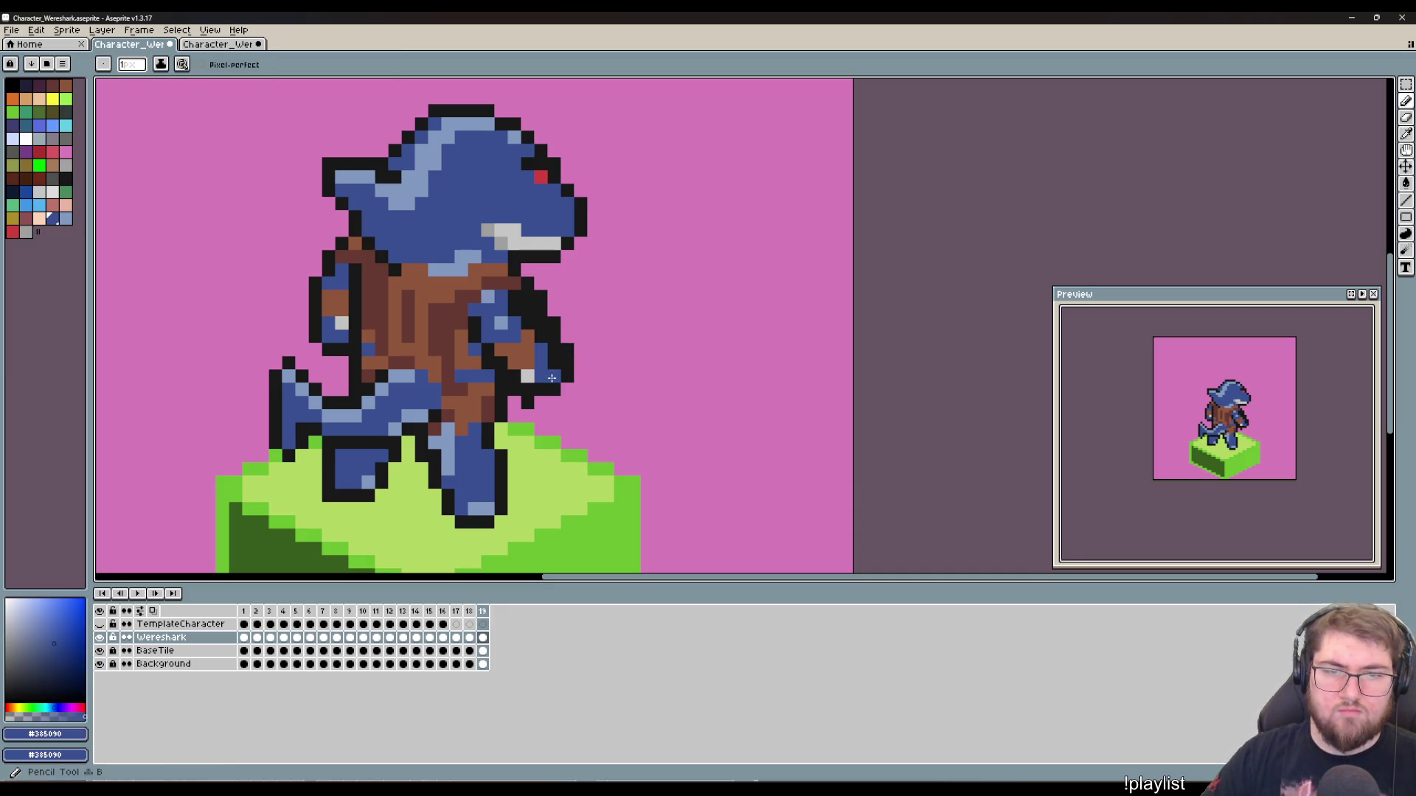
left_click(550, 353)
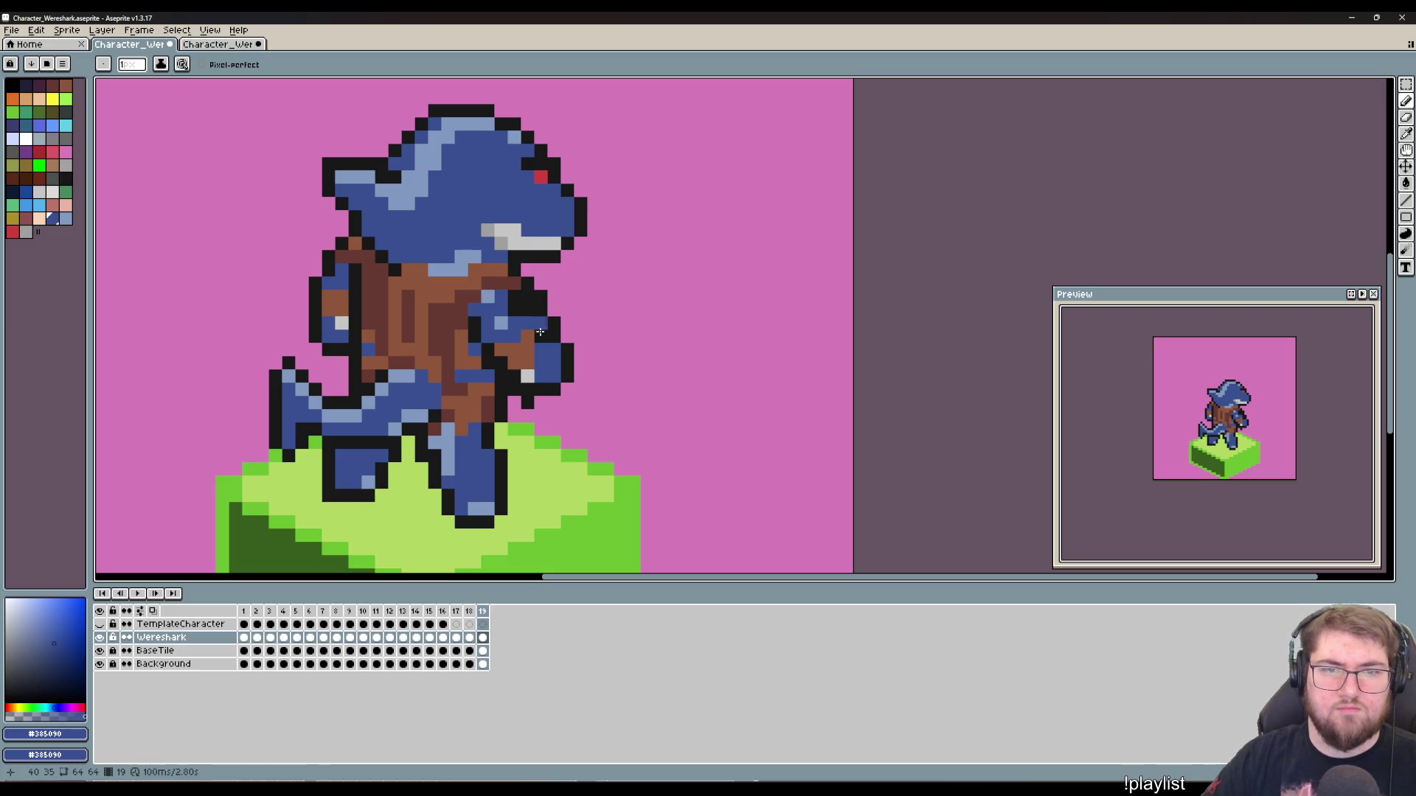
key("ctrl+z")
Step: Select the head and jaw and nudge them one pixel right and one pixel down
key("m")
mouse_move(594, 110)
left_mouse_down()
mouse_move(340, 253)
mouse_move(336, 214)
left_mouse_up()
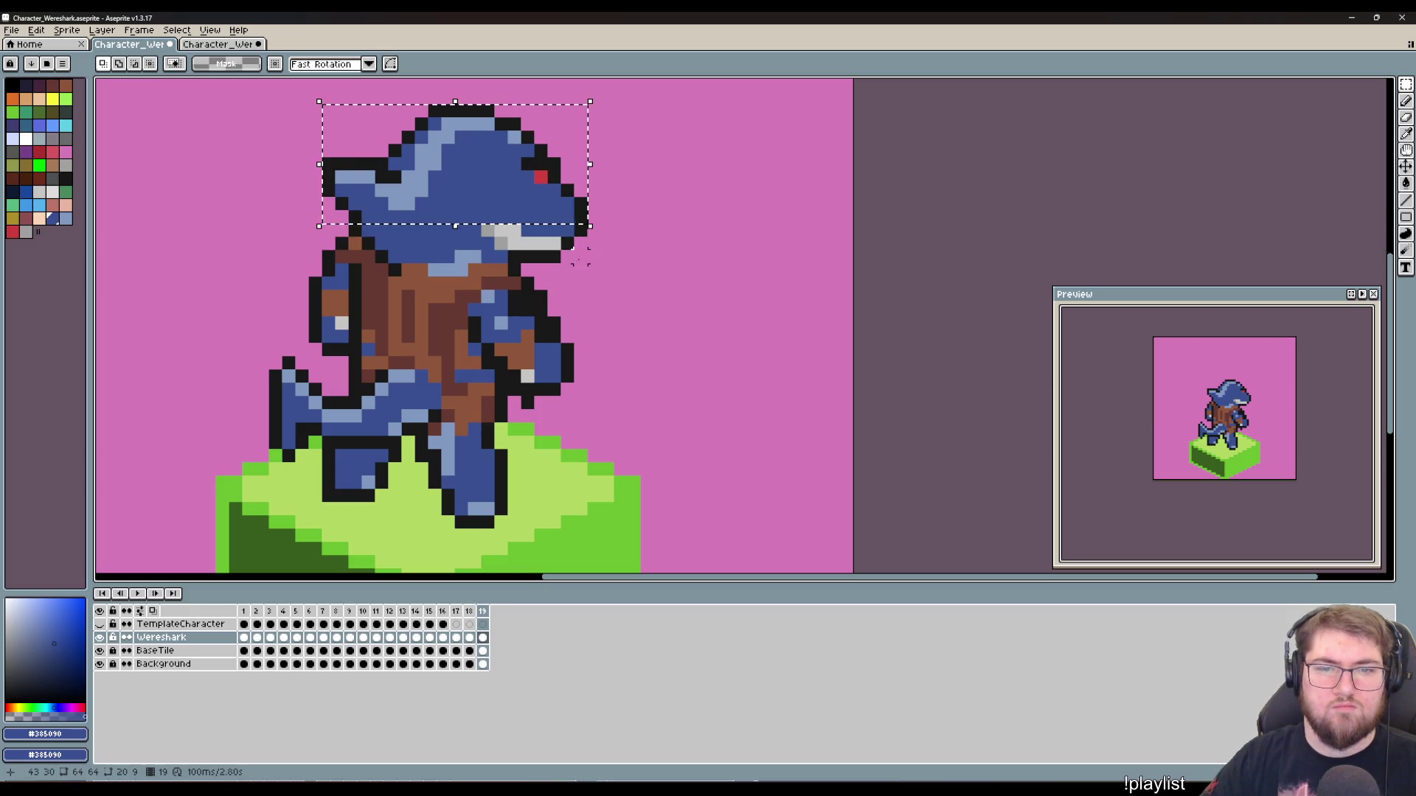
left_click_drag(588, 264, 483, 212)
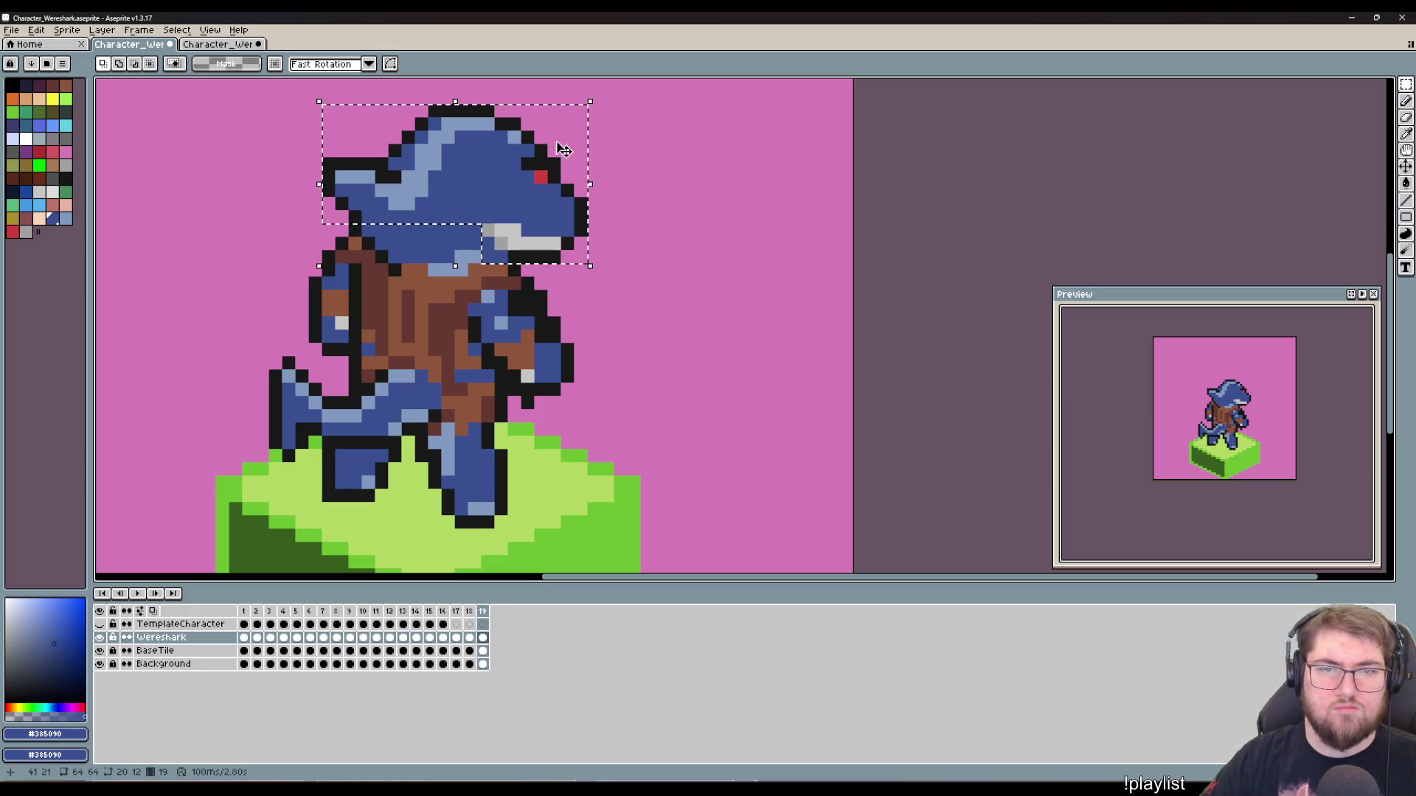
left_click_drag(546, 177, 556, 180)
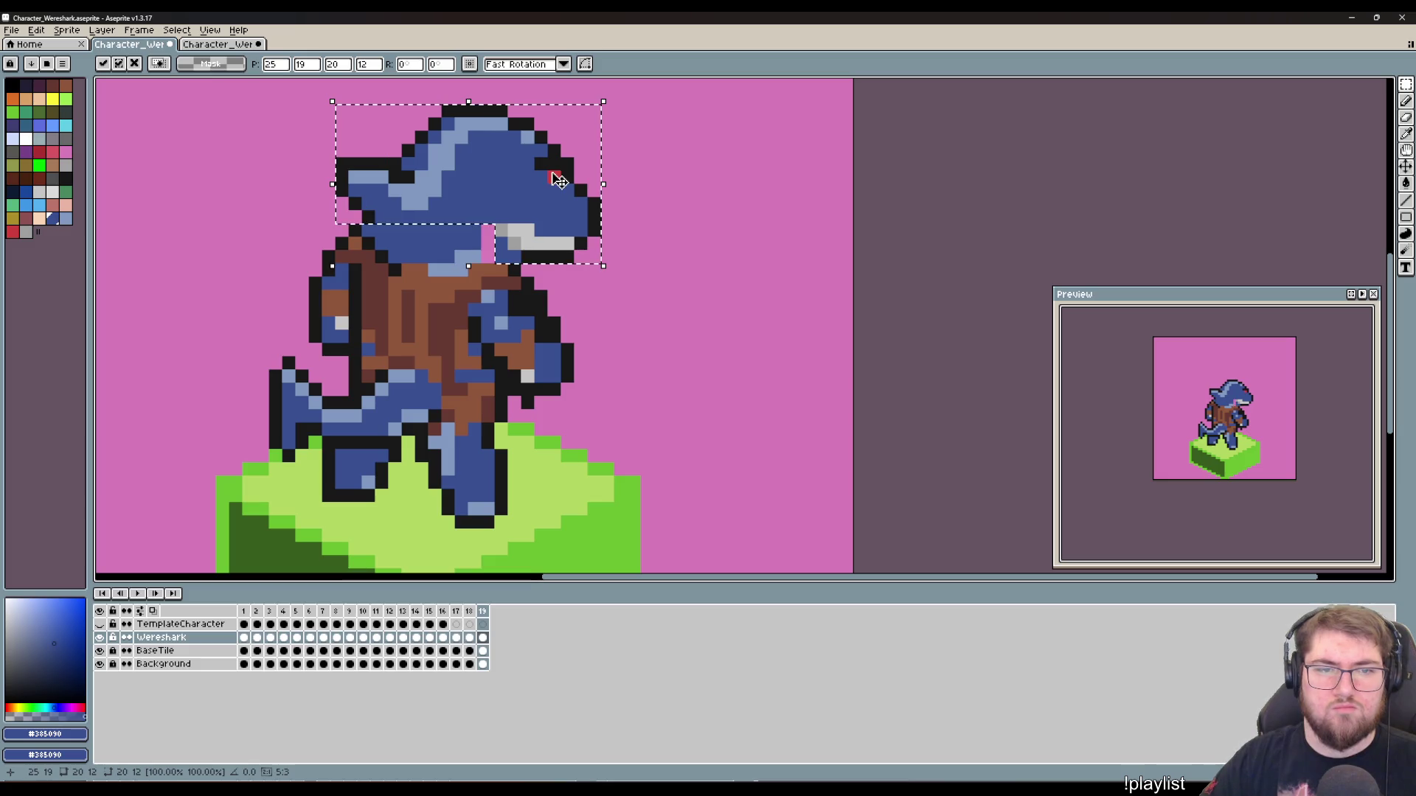
key("Left")
key("Right")
key("Down")
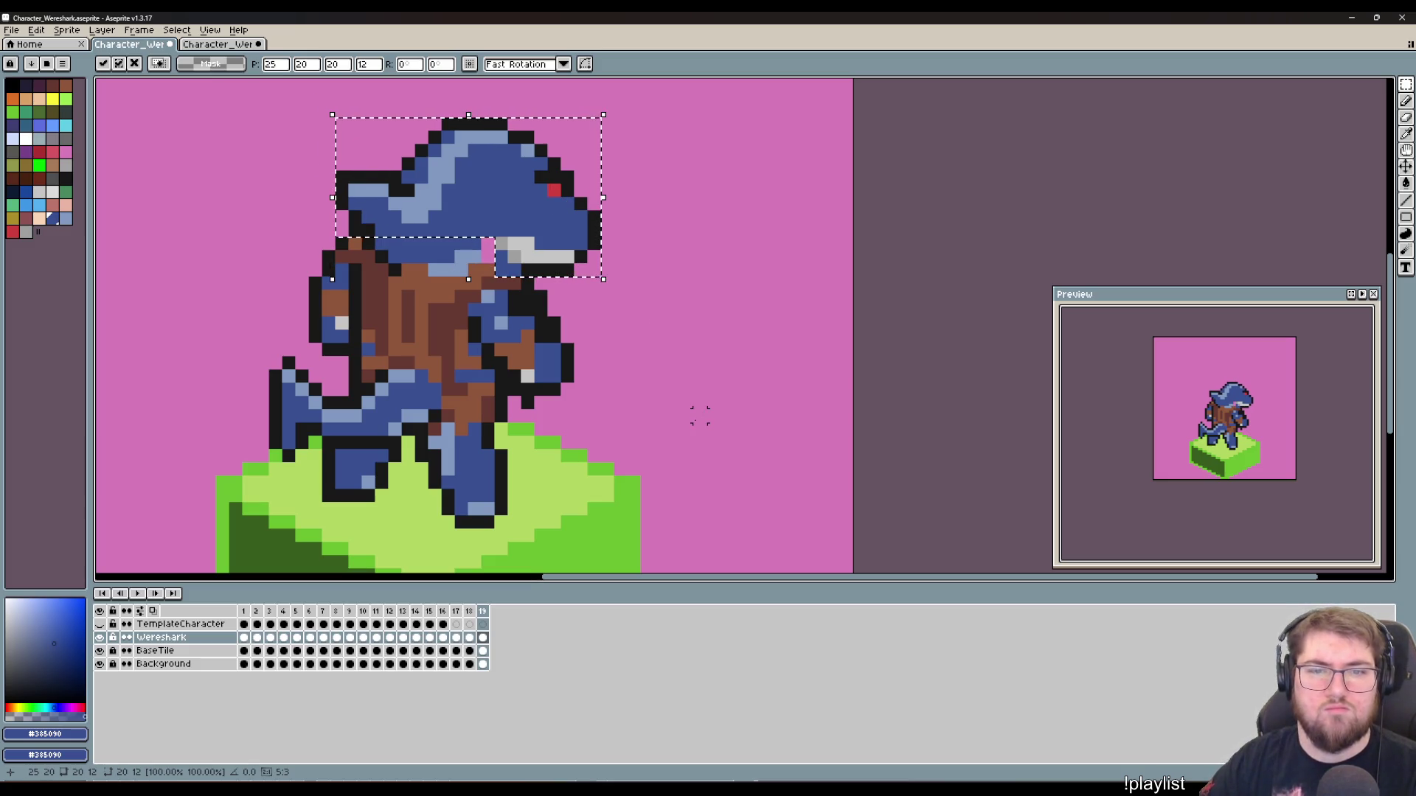
key("Right")
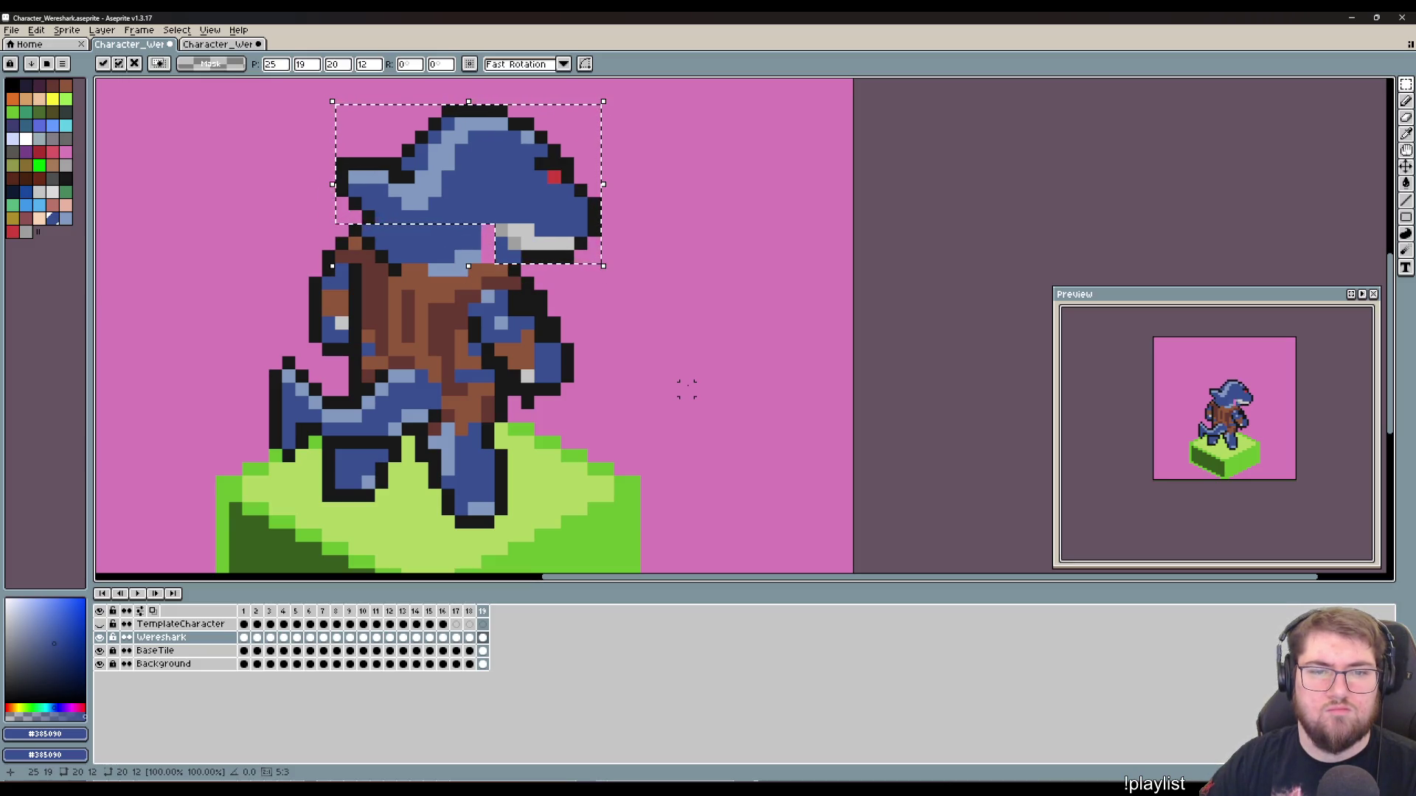
key("Down")
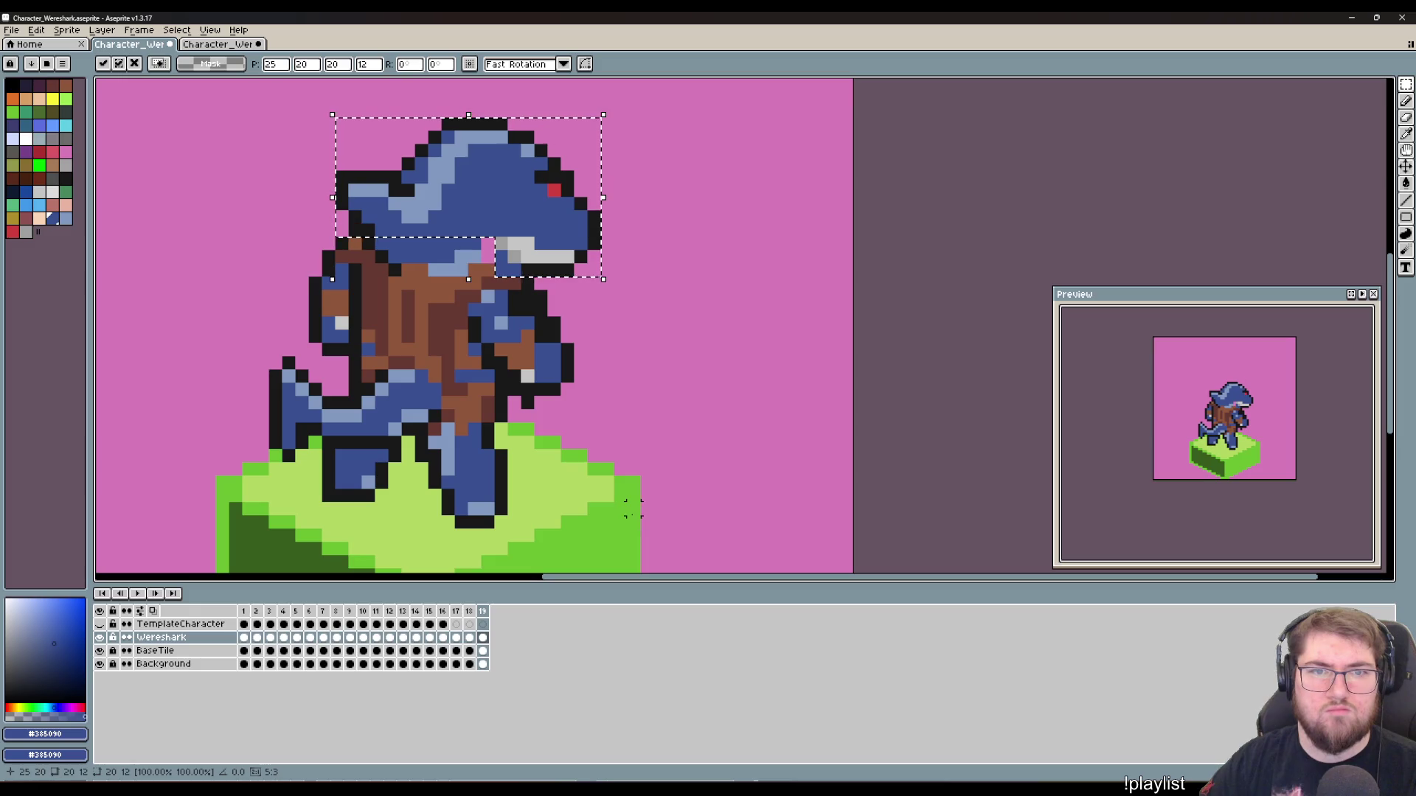
key("ctrl+d")
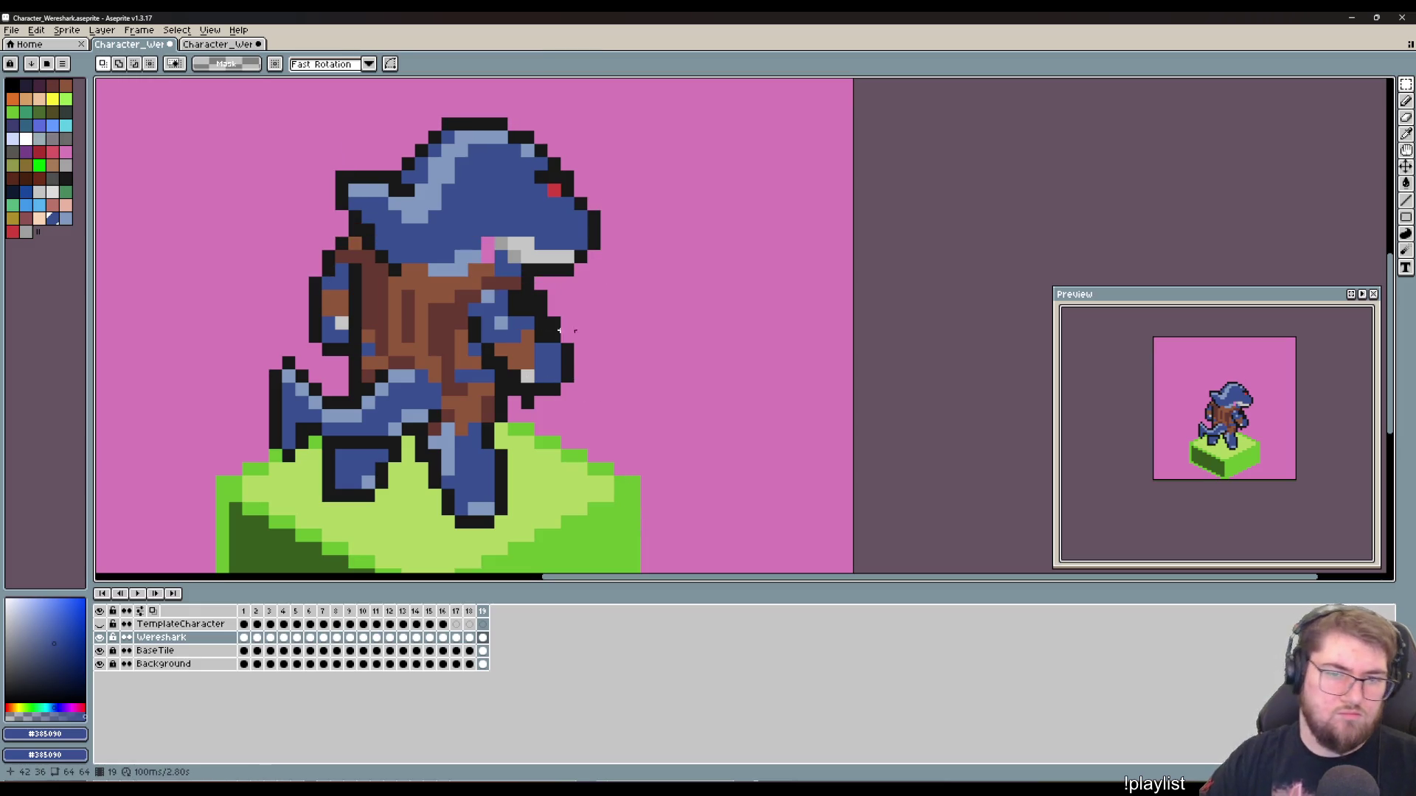
Step: Redraw the black outline along the head's top-left and erase a stray pixel beside it
key("b")
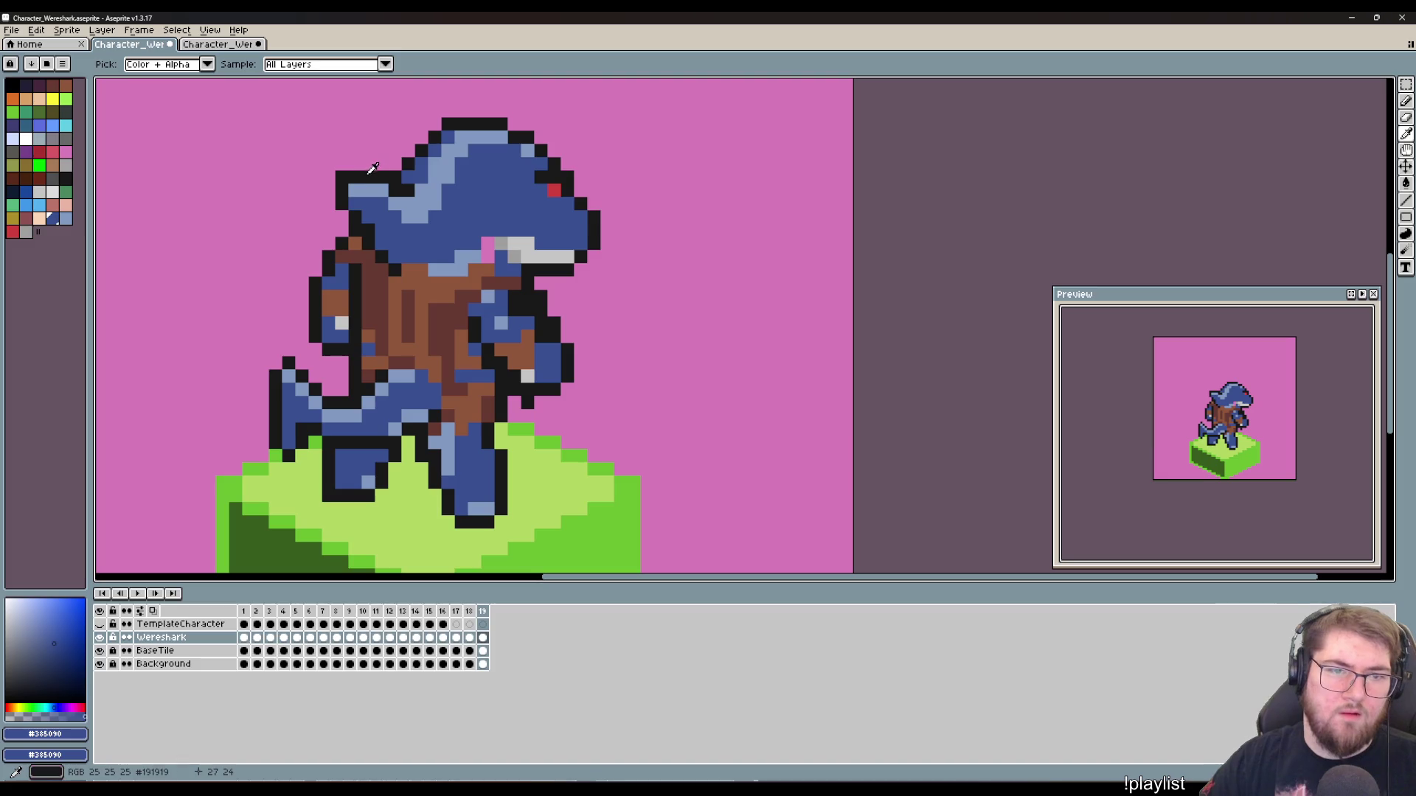
left_click(376, 172, "alt")
mouse_move(381, 169)
left_mouse_down()
mouse_move(355, 164)
mouse_move(343, 209)
left_mouse_up()
key("e")
key("b")
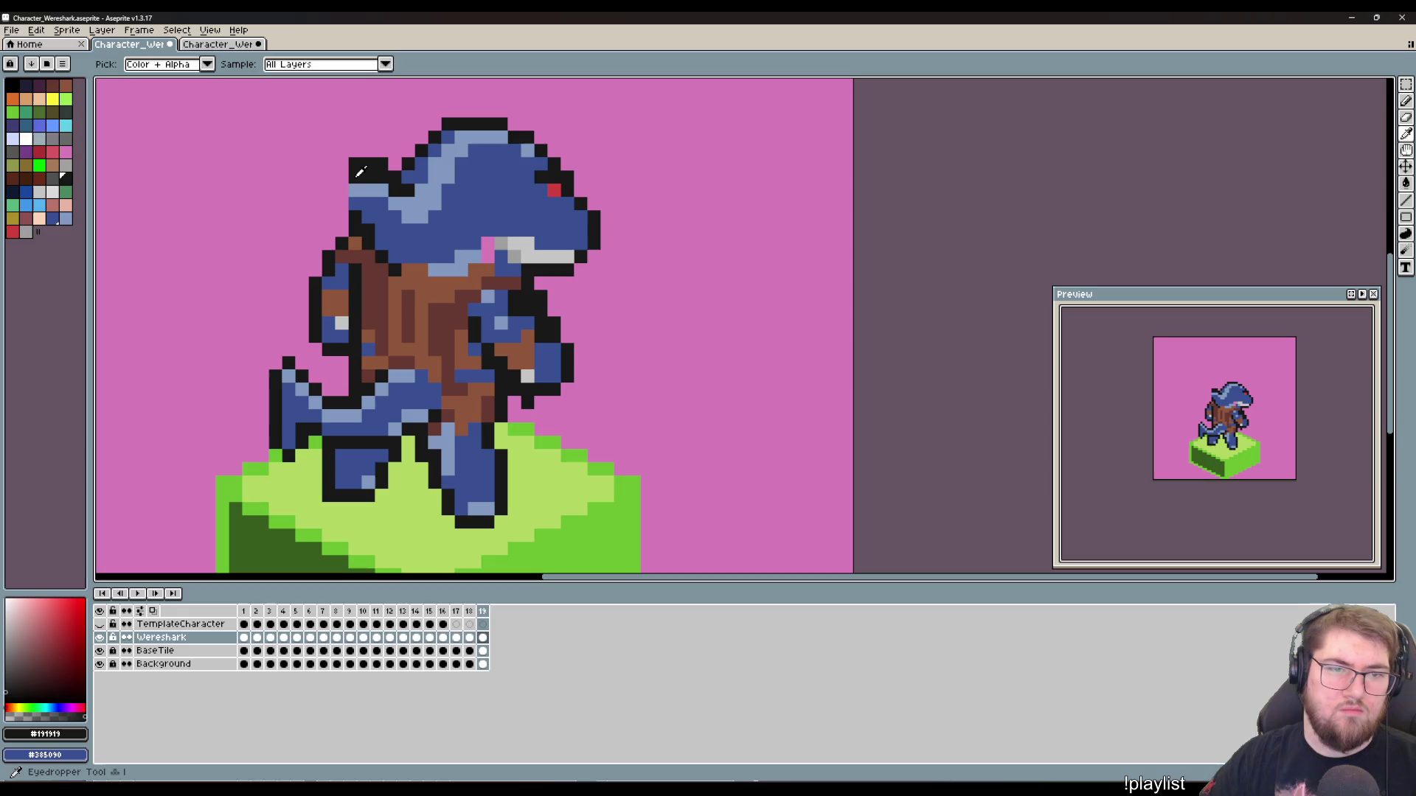
left_click(354, 204)
left_click(354, 190)
key("e")
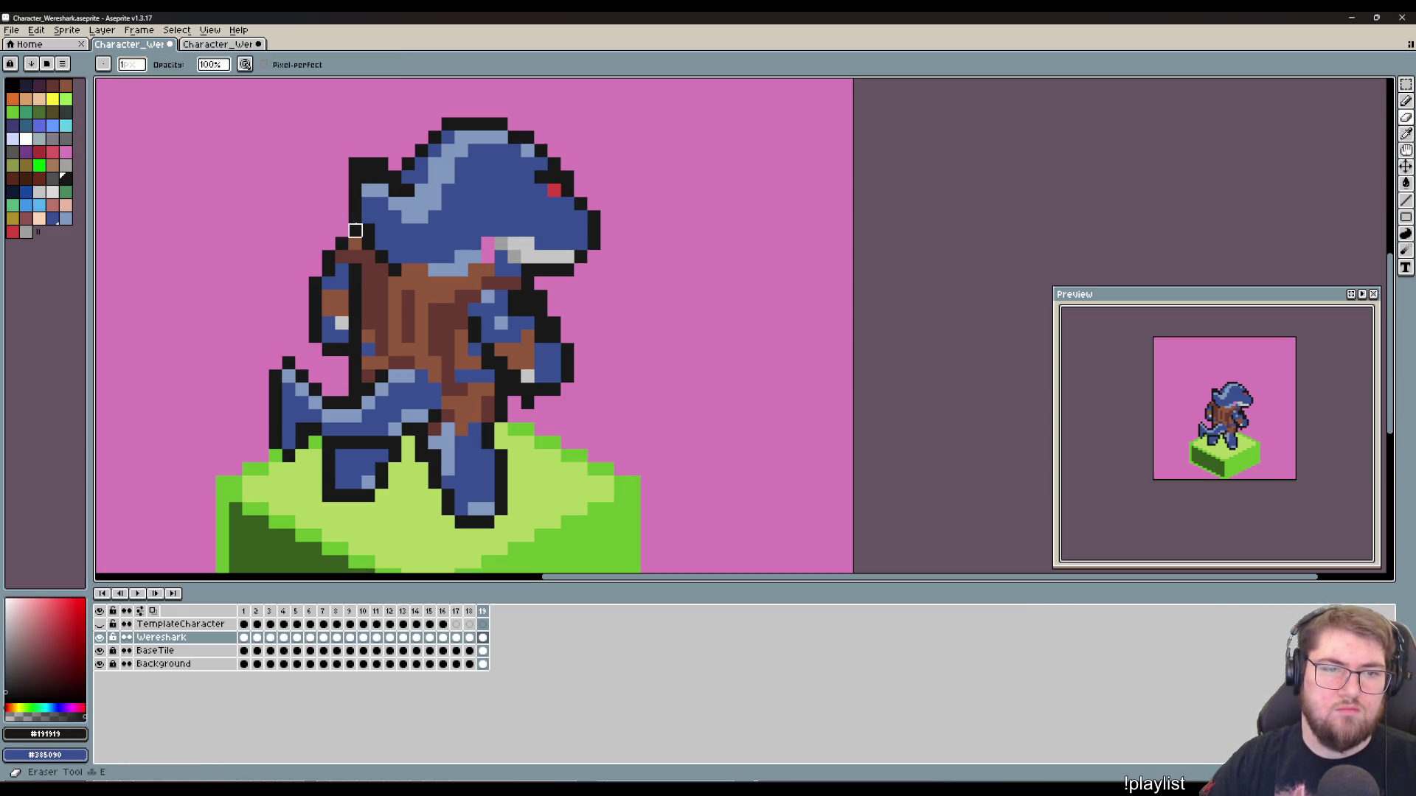
left_click(355, 231)
Step: Move the rear arm one pixel left and tilt it about -3°
key("m")
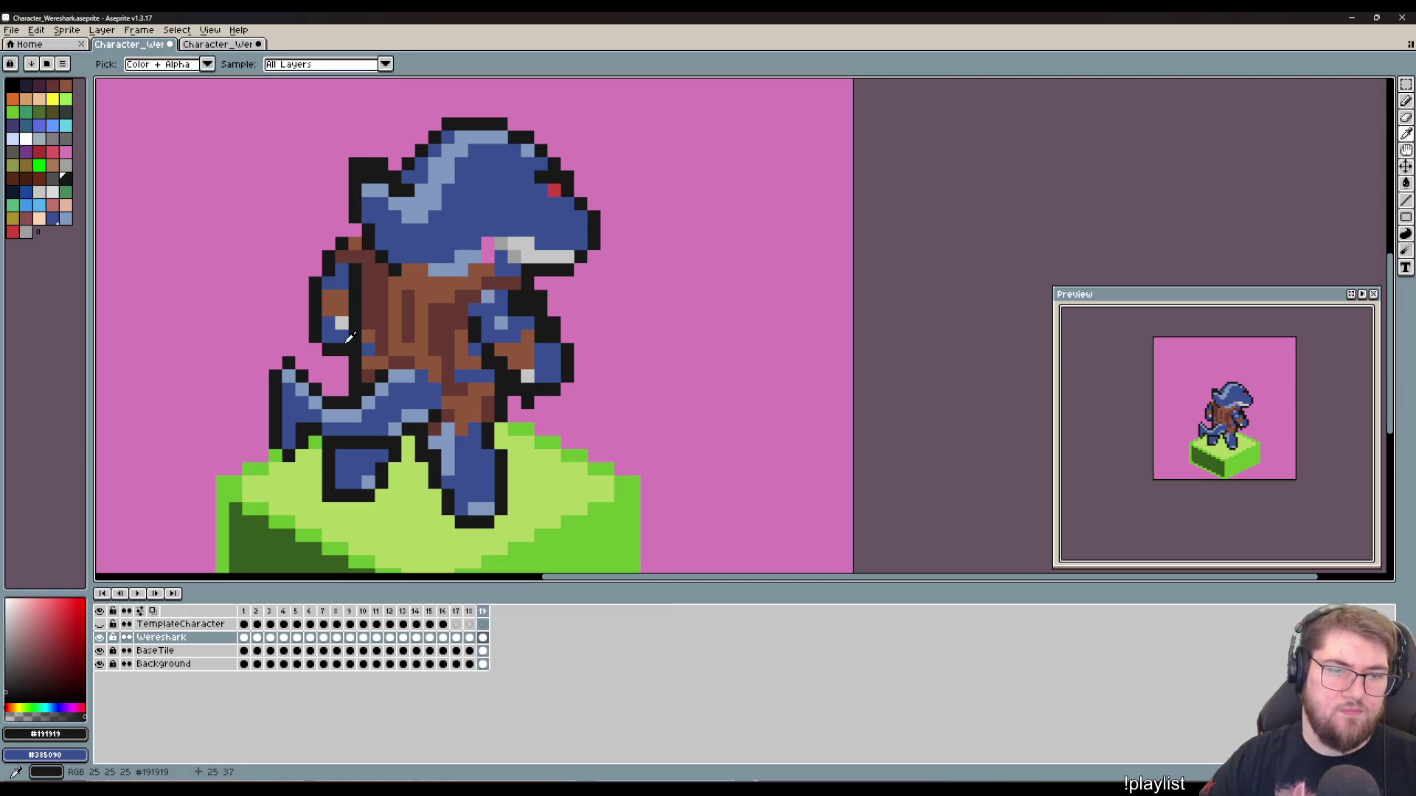
left_click_drag(339, 348, 307, 236)
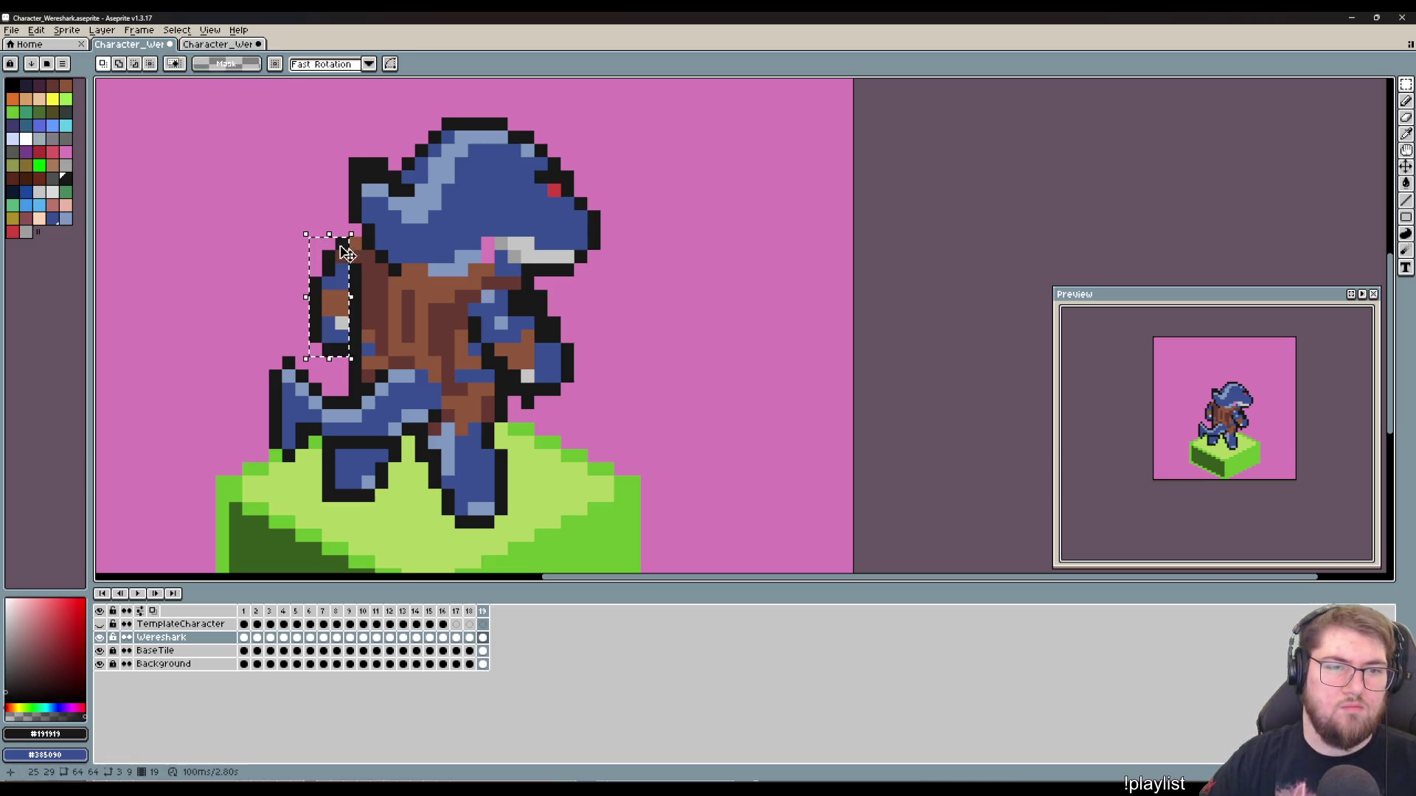
left_click_drag(338, 297, 324, 295)
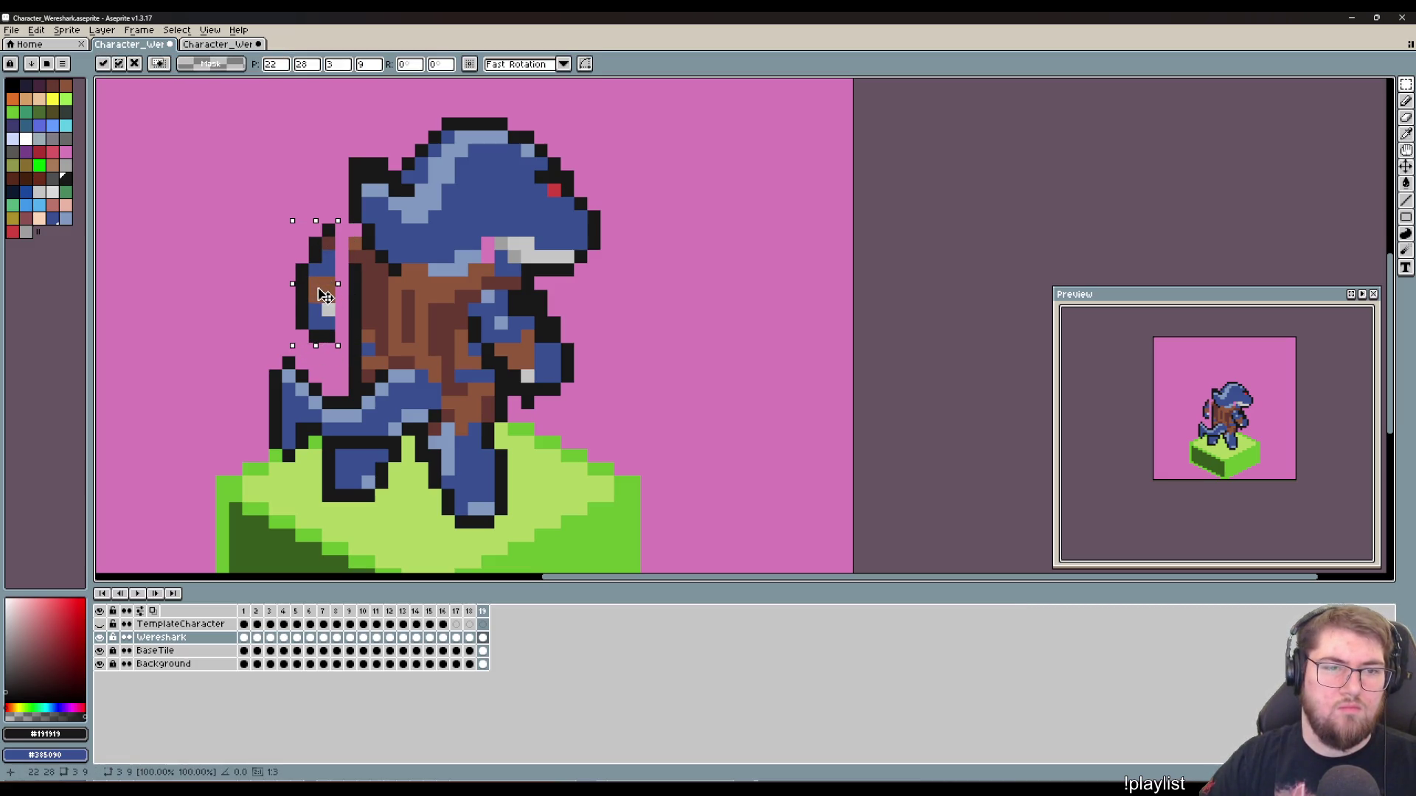
mouse_move(293, 220)
left_mouse_down()
mouse_move(280, 212)
mouse_move(294, 214)
left_mouse_up()
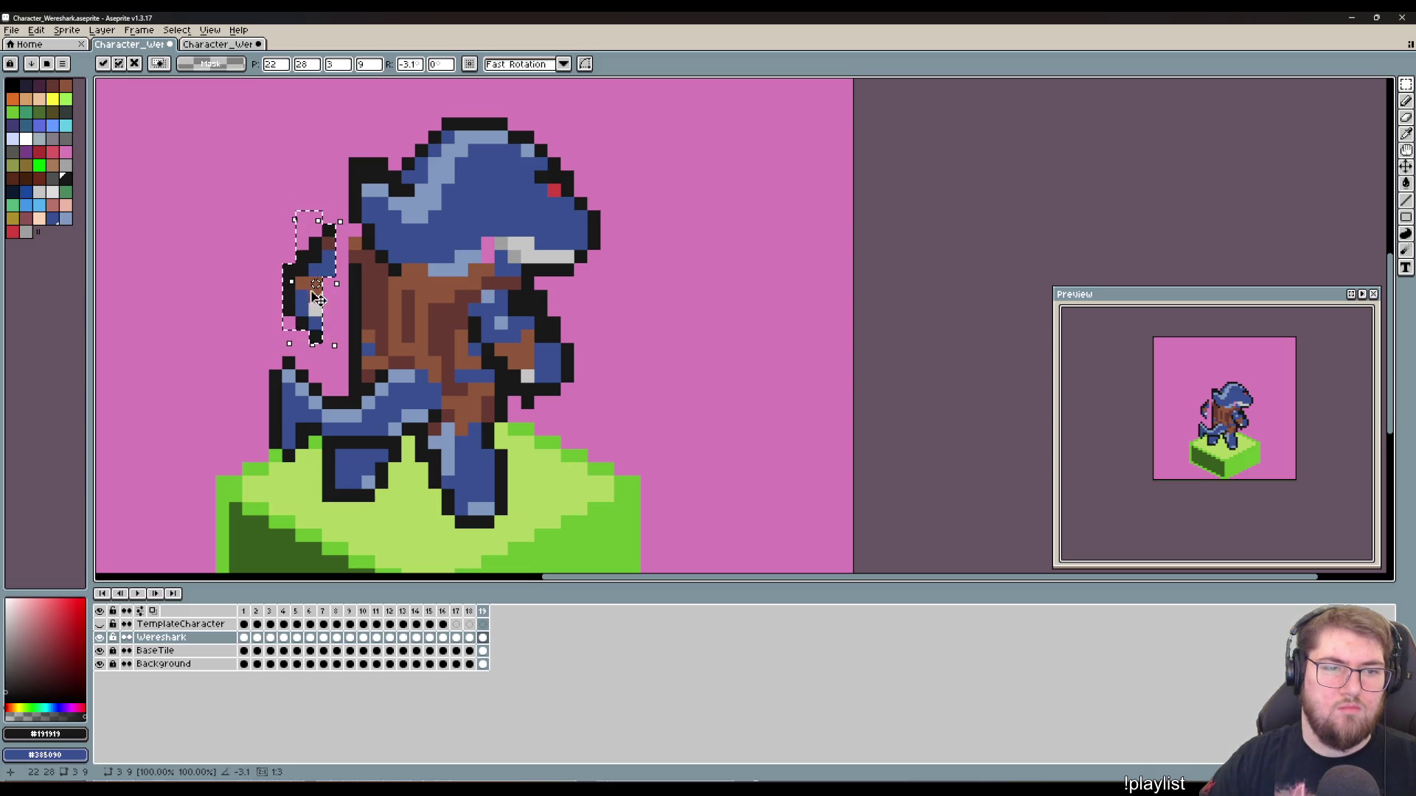
left_click_drag(315, 298, 324, 221)
left_click(408, 335)
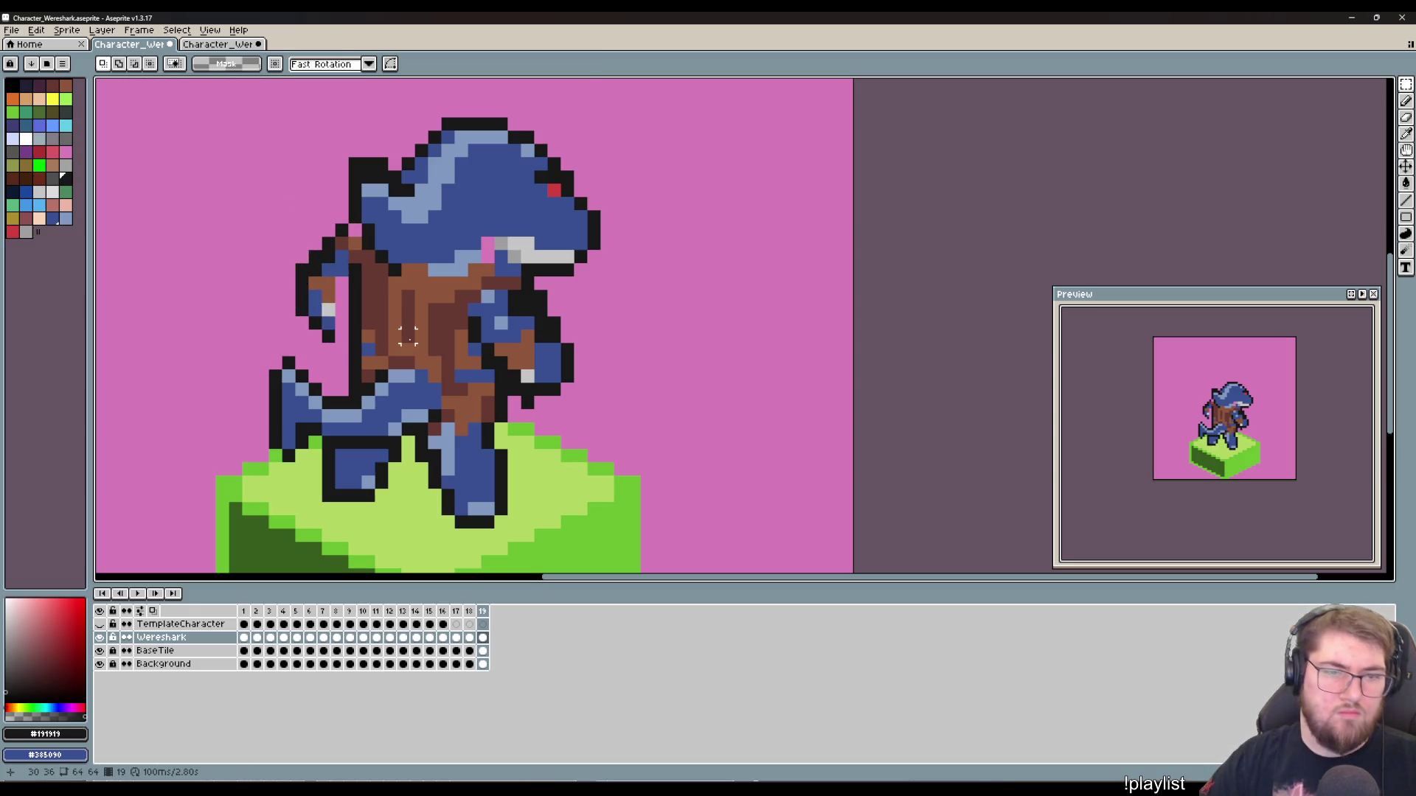
Step: Touch up the rear arm's pixels with brown jacket and light grey shading
key("b")
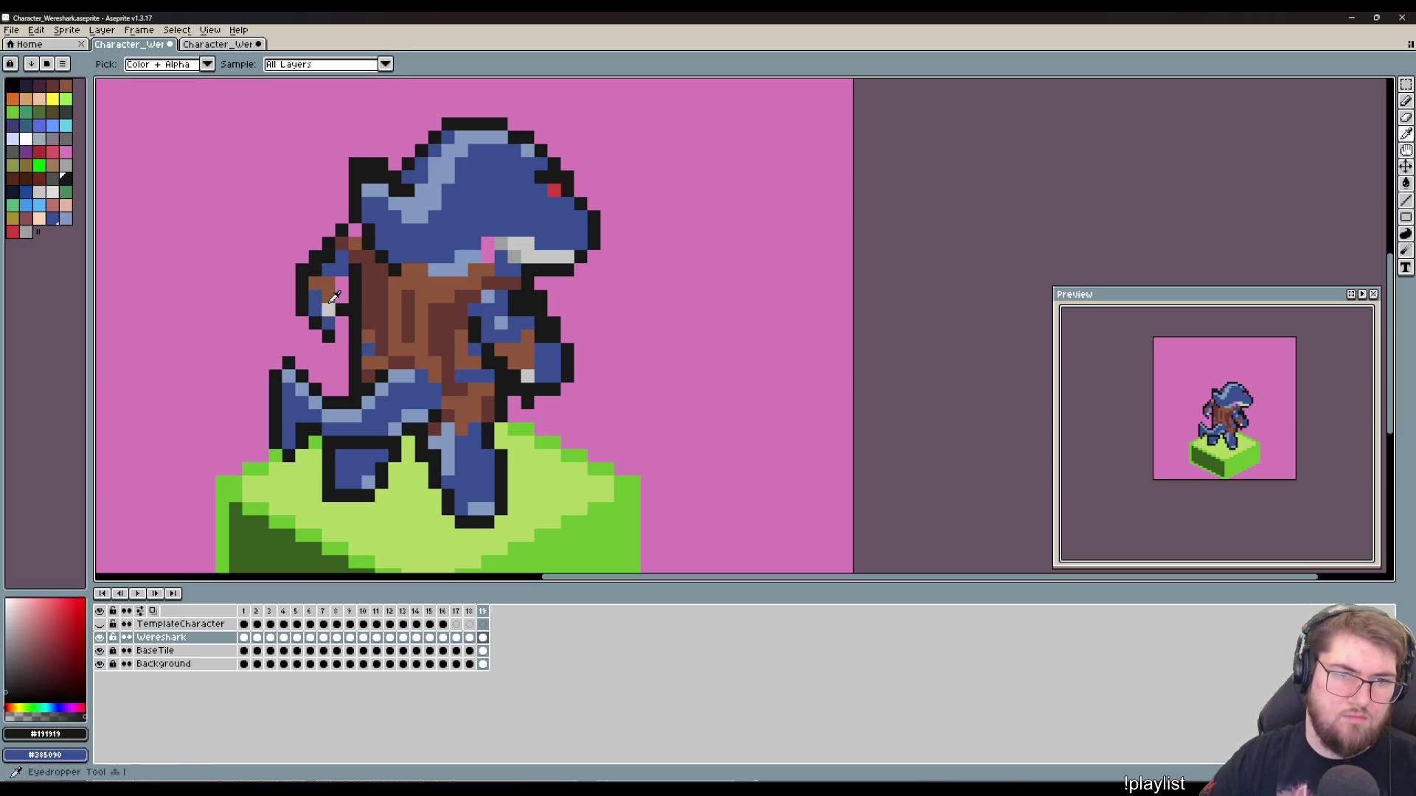
left_click(335, 300, "alt")
left_click(341, 284)
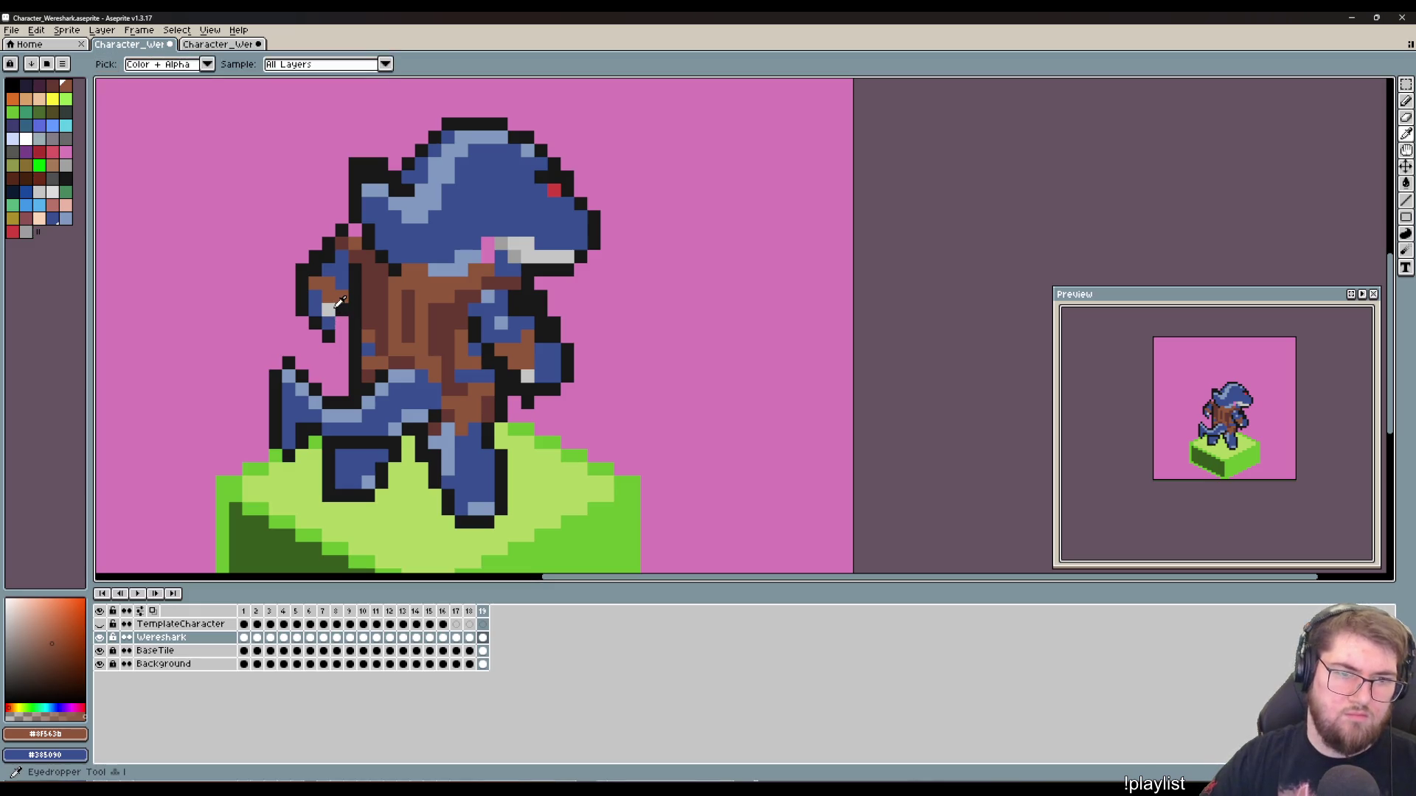
left_click(332, 319, "alt")
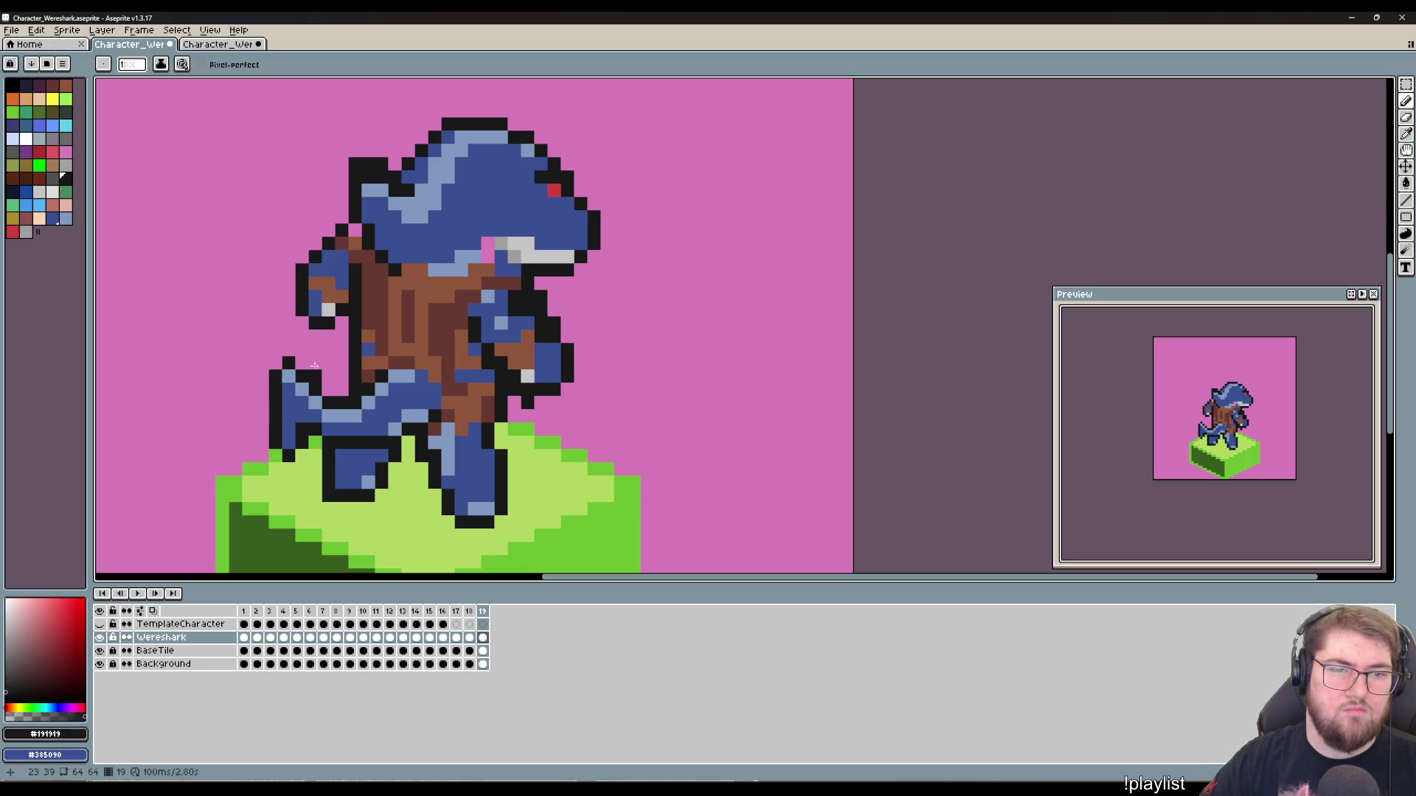
key("i")
left_click(327, 282)
key("b")
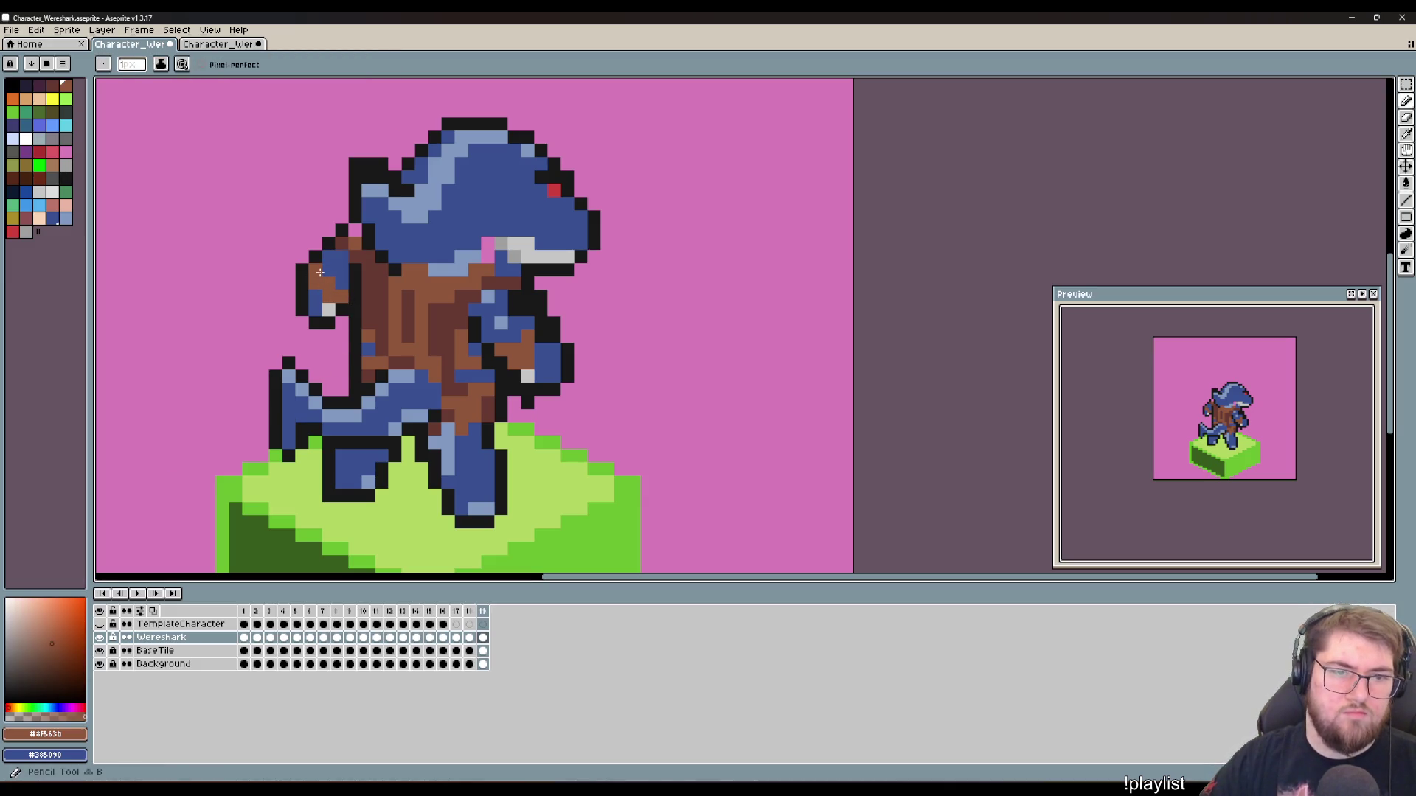
left_click(316, 273)
left_click(329, 298, "alt")
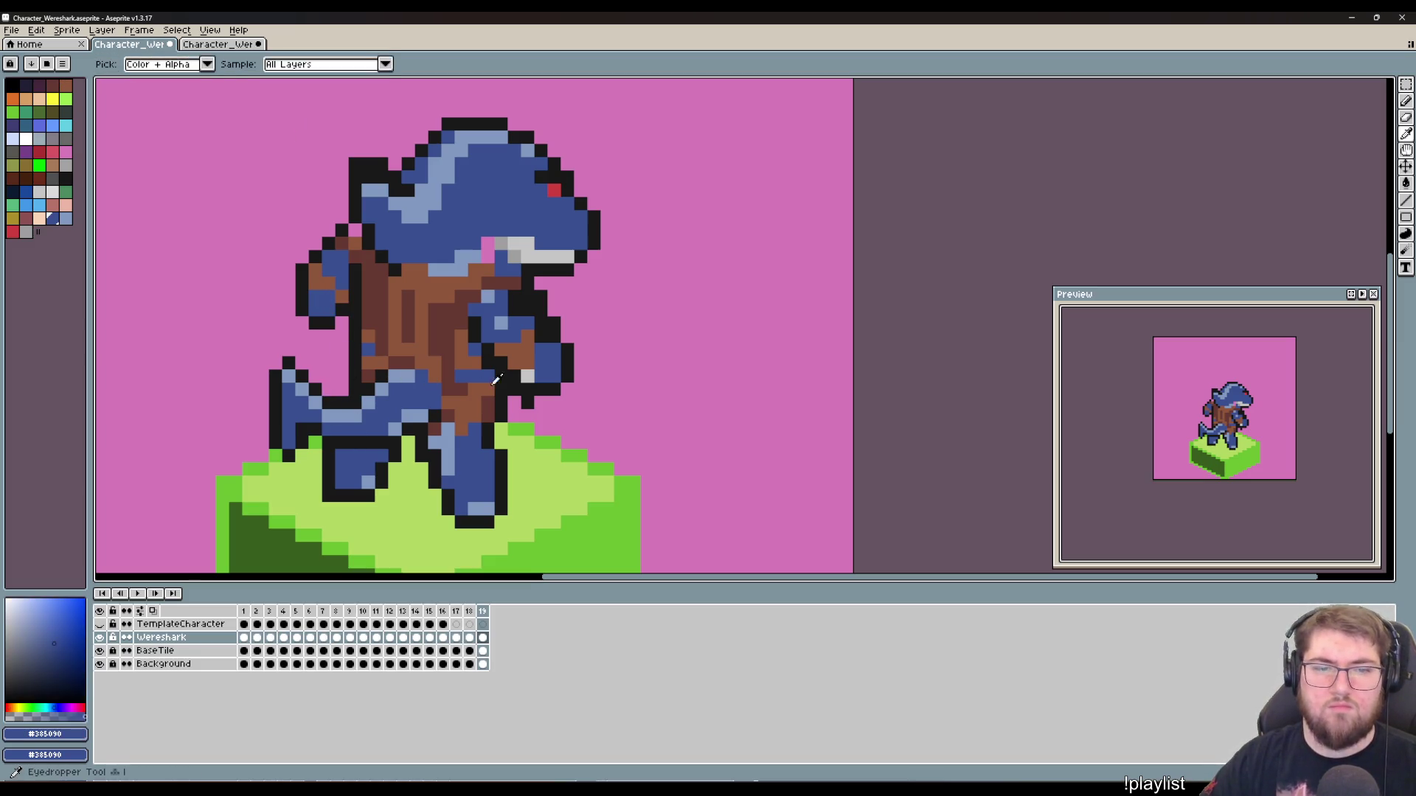
left_click(528, 376, "alt")
left_click(329, 297)
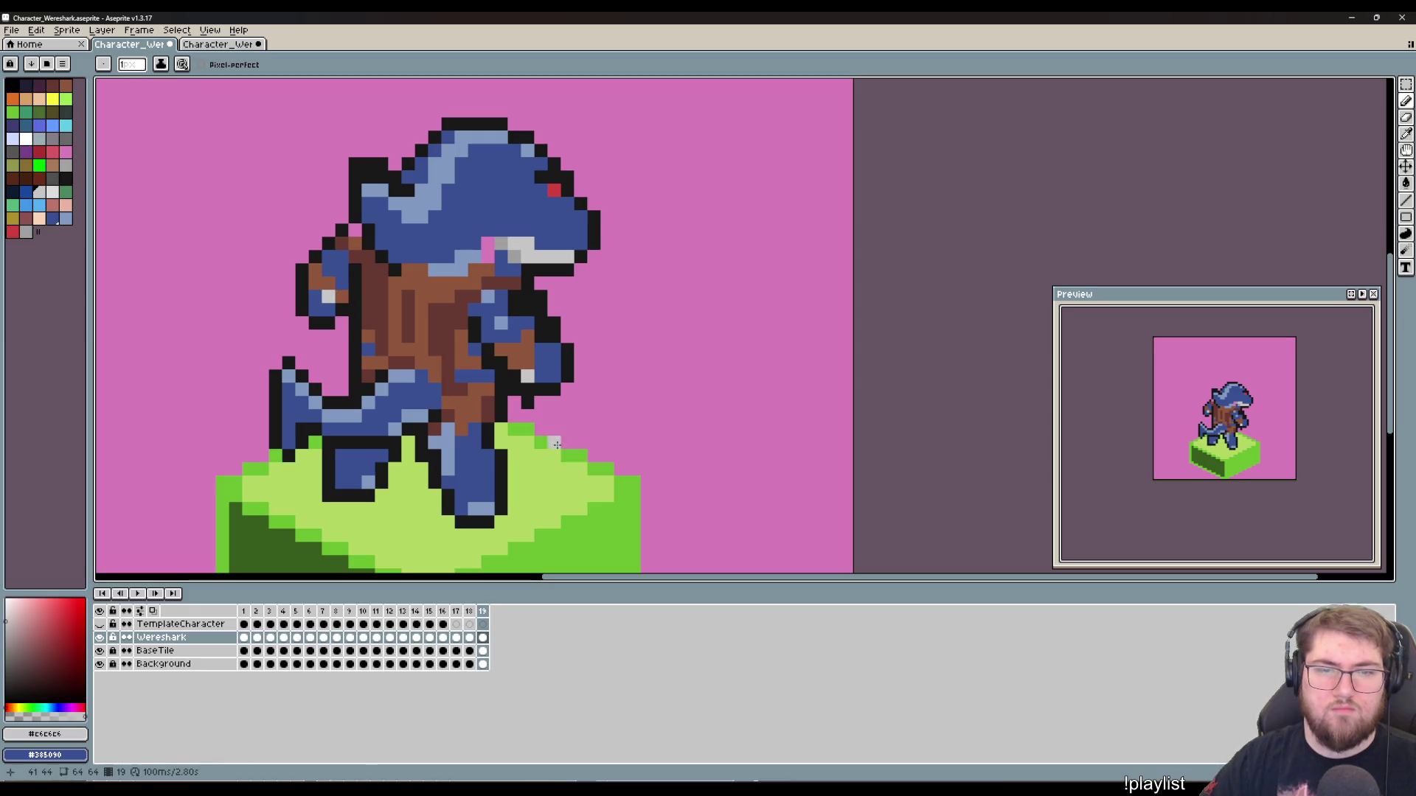
Step: Adjust the teeth below the snout with a small rectangular selection, then deselect
key("i")
key("m")
mouse_move(590, 279)
left_mouse_down()
mouse_move(531, 247)
mouse_move(587, 278)
left_mouse_up()
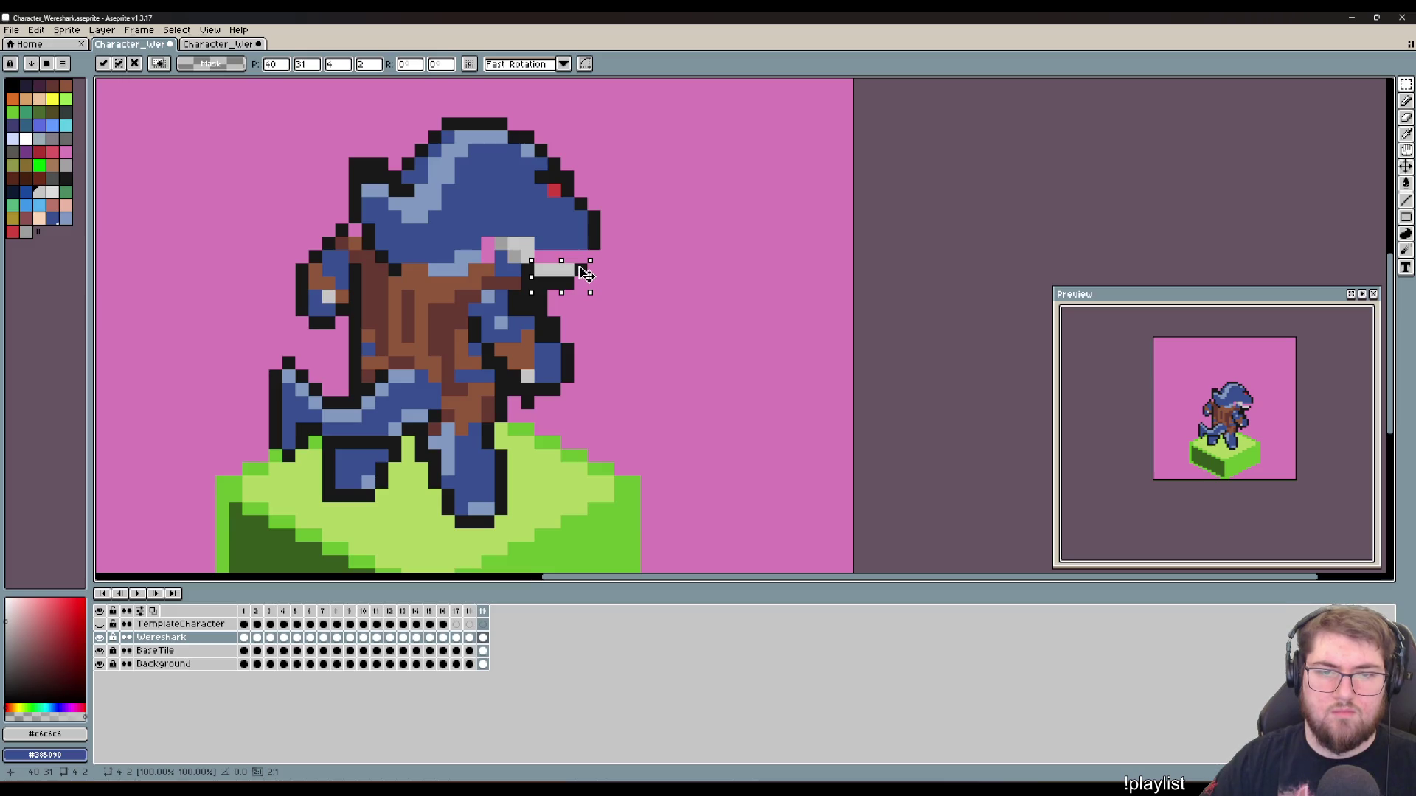
key("ctrl+d")
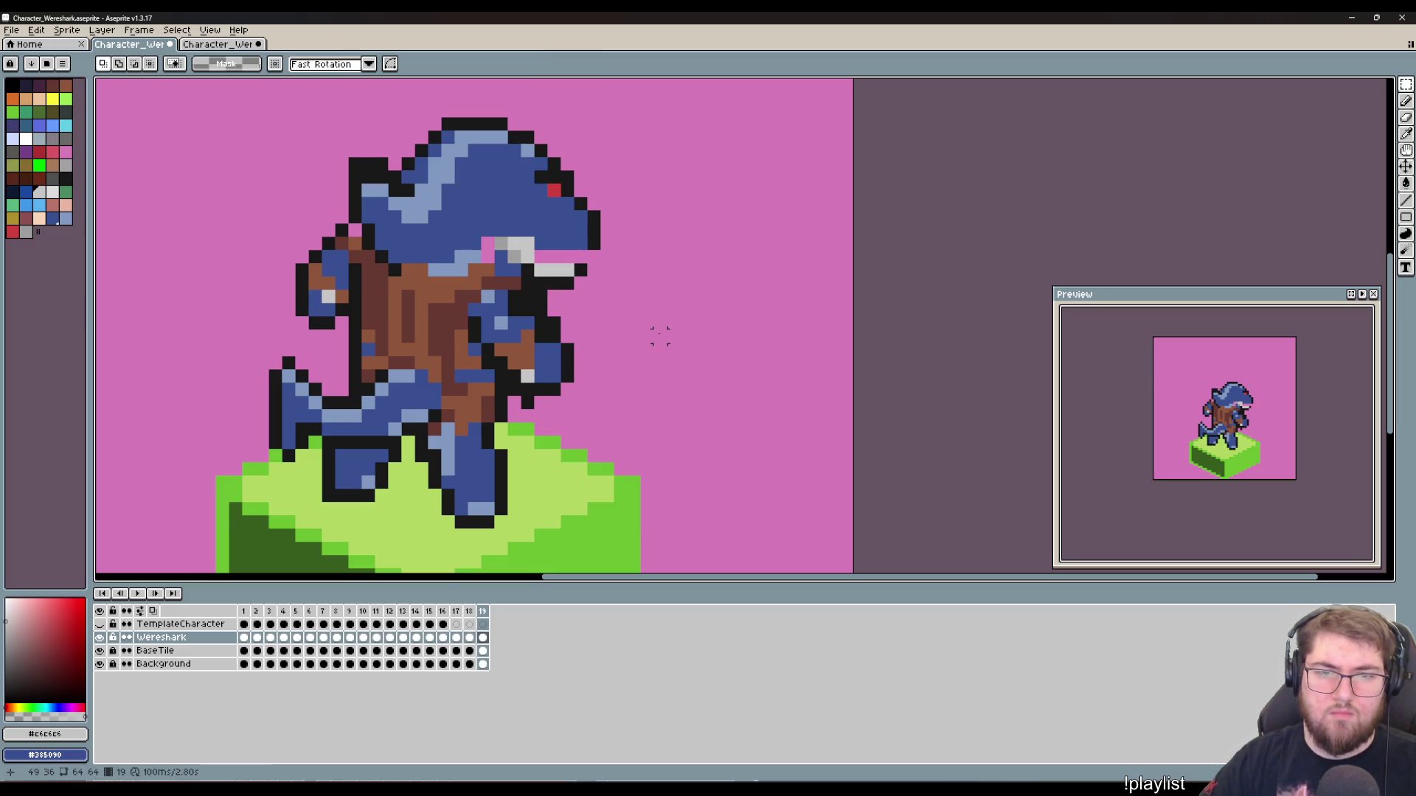
Step: Compare earlier poses, including frame 17, and pick the black outline colour on frame 19
left_click(402, 611)
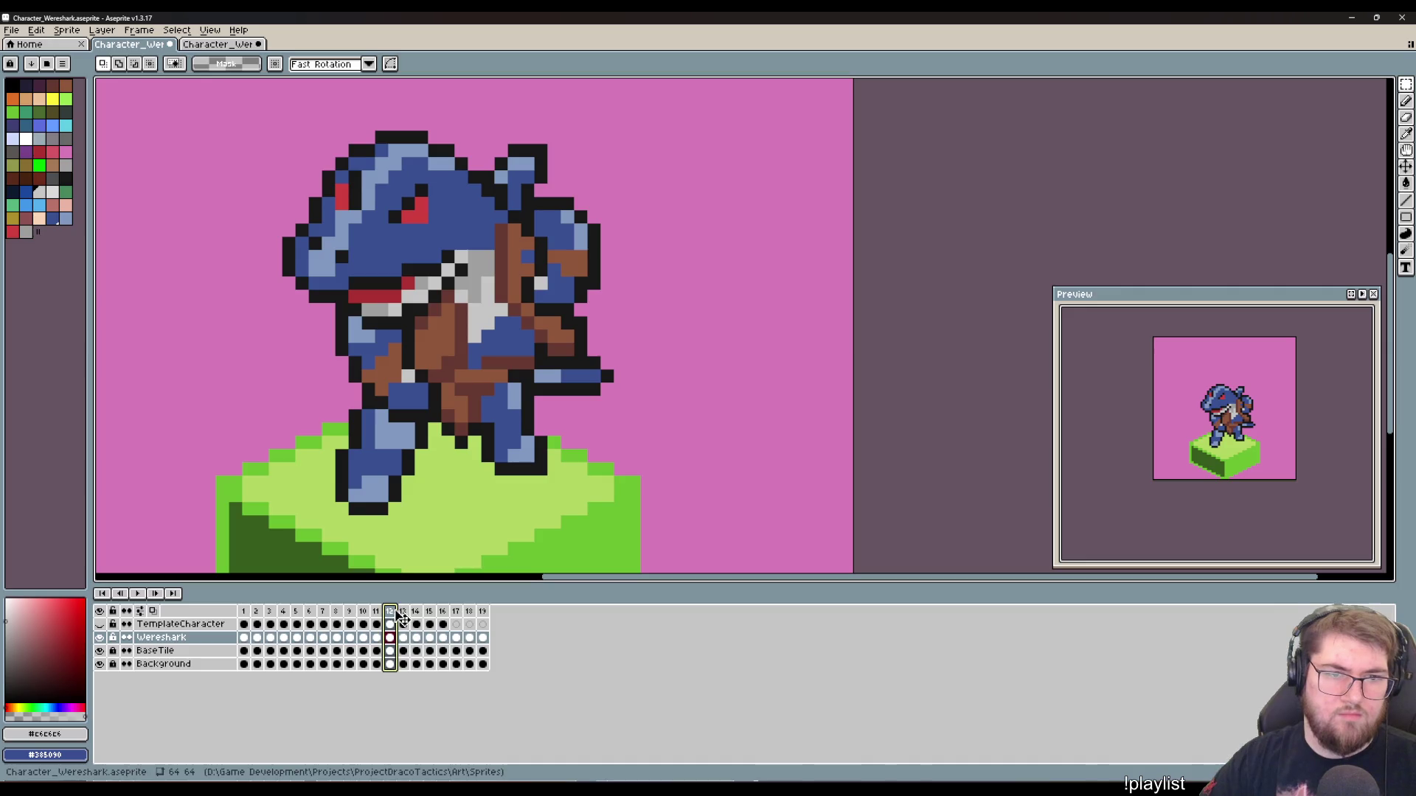
left_click(477, 638)
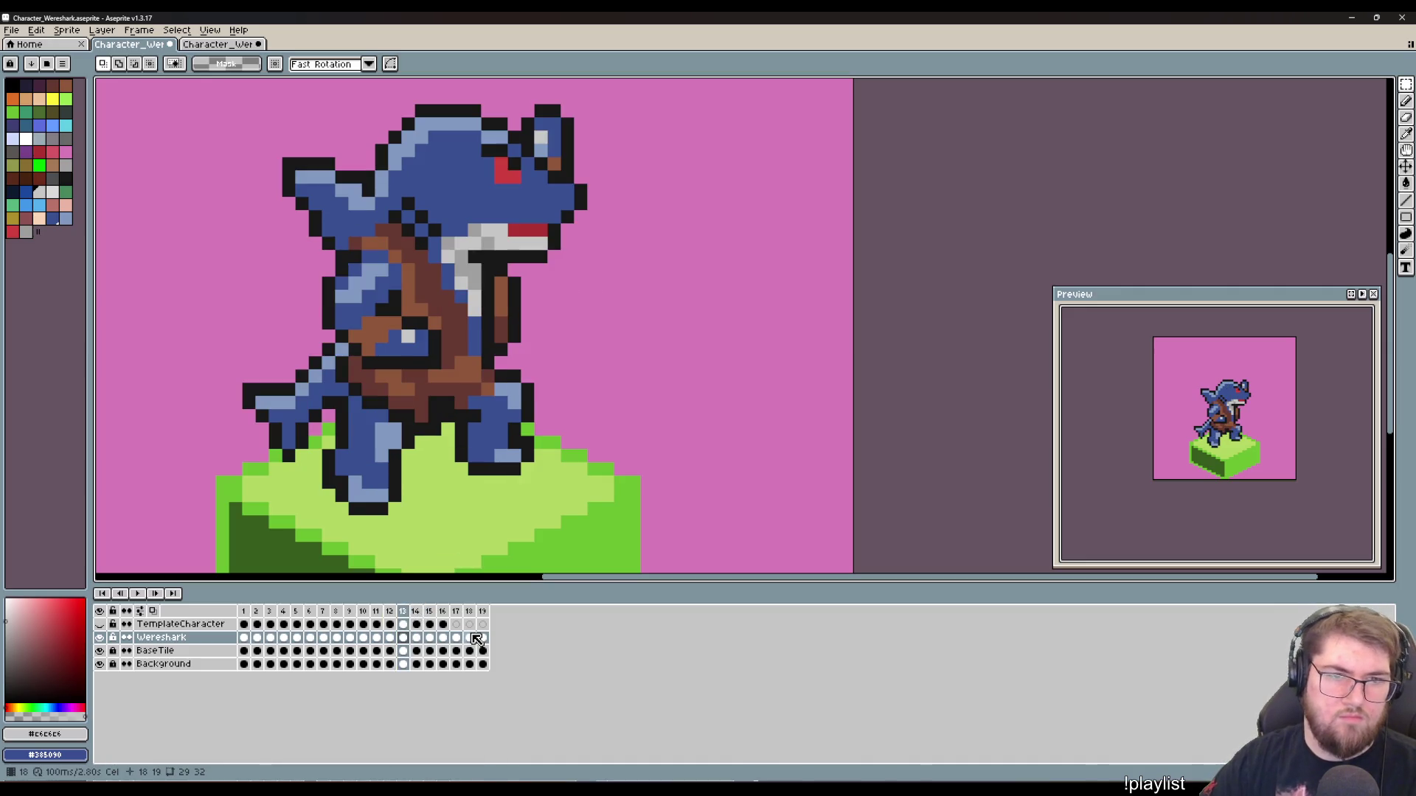
left_click(299, 612)
key("Return")
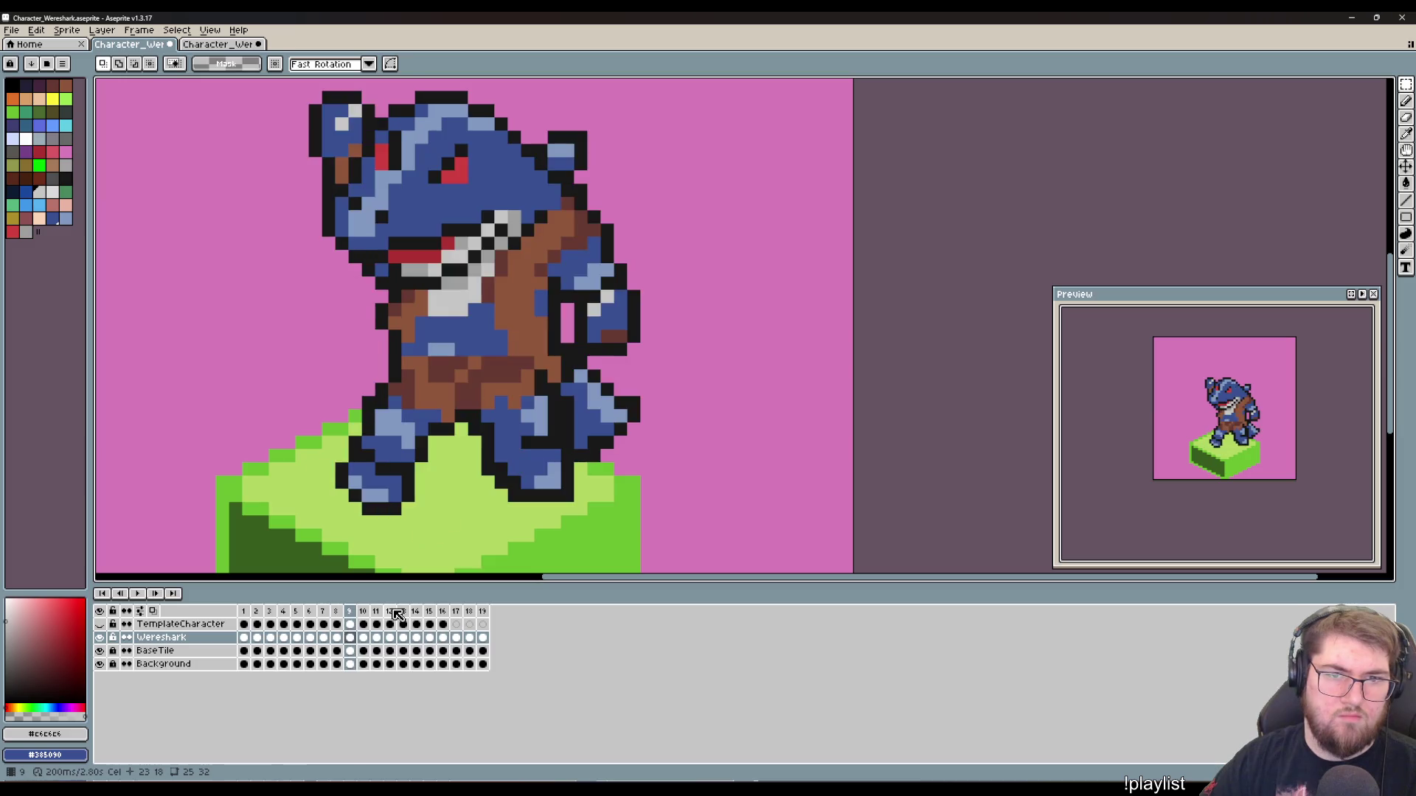
left_click(482, 612)
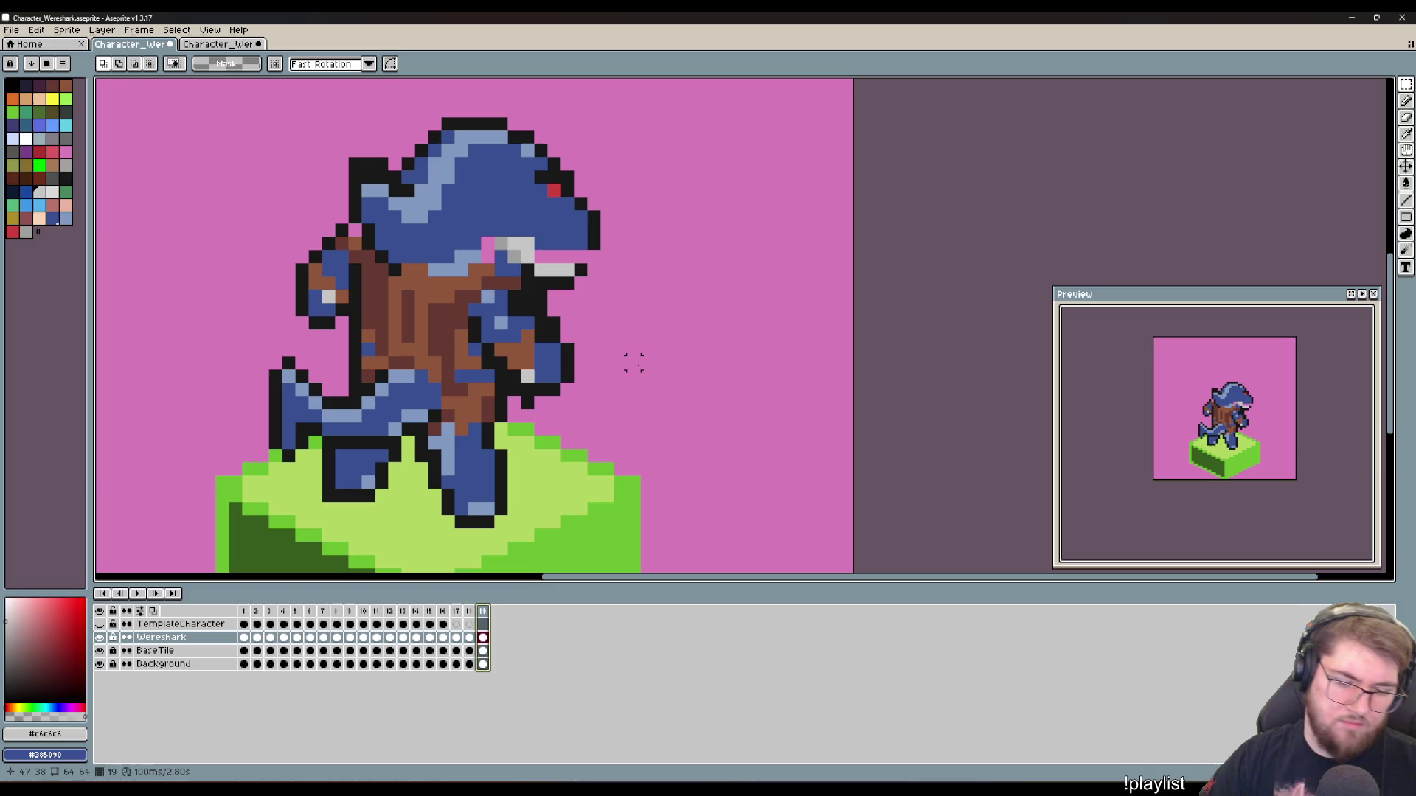
key("b")
left_click(581, 269, "alt")
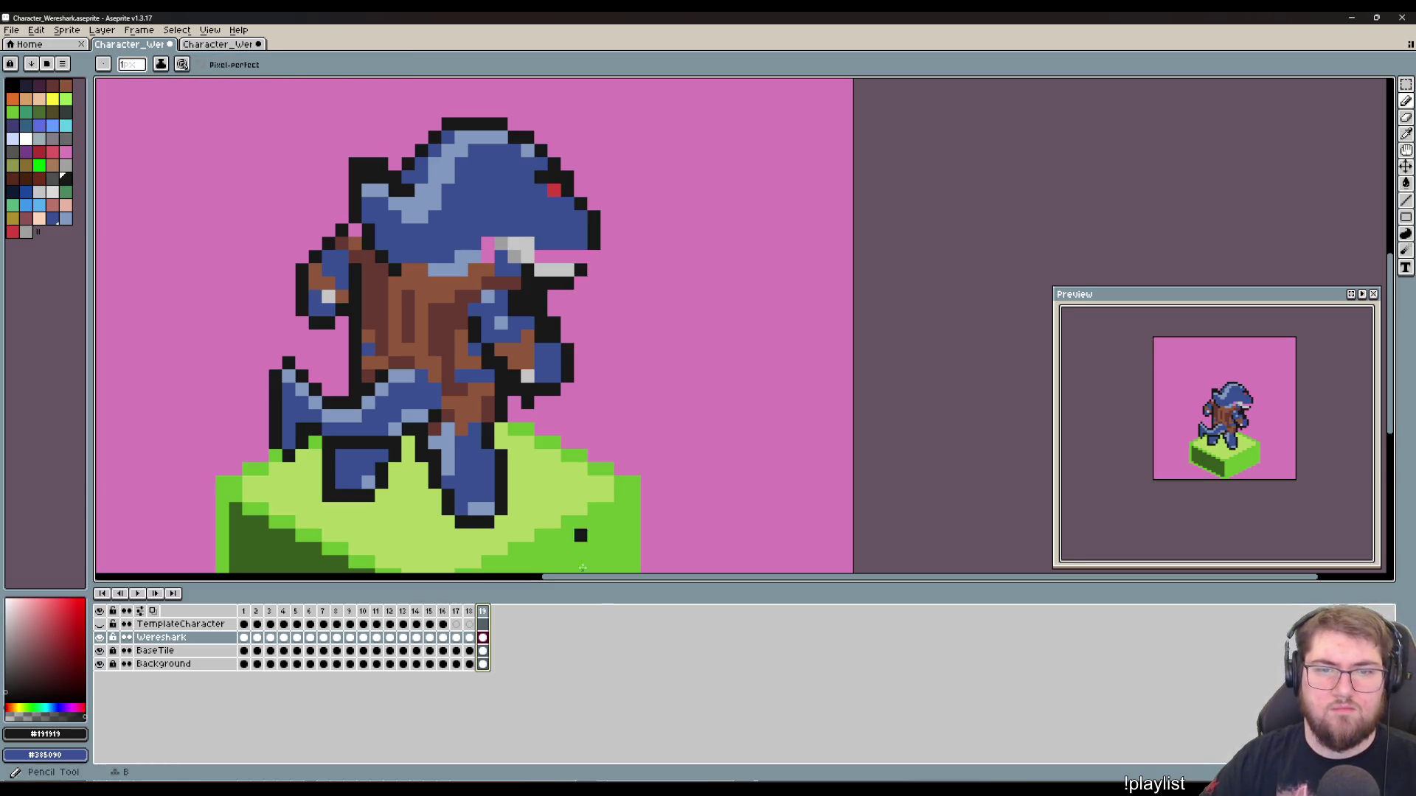
left_click(456, 612)
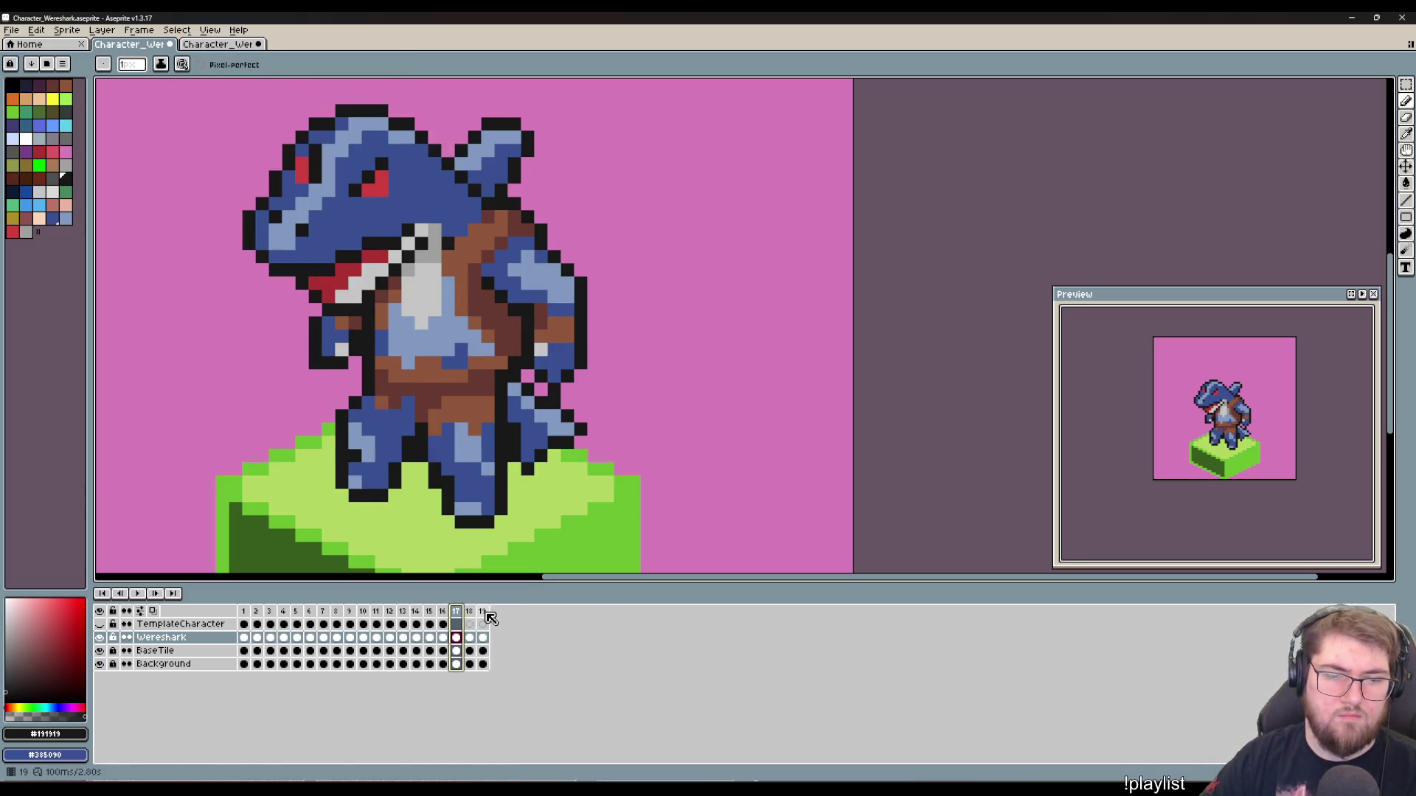
left_click(483, 612)
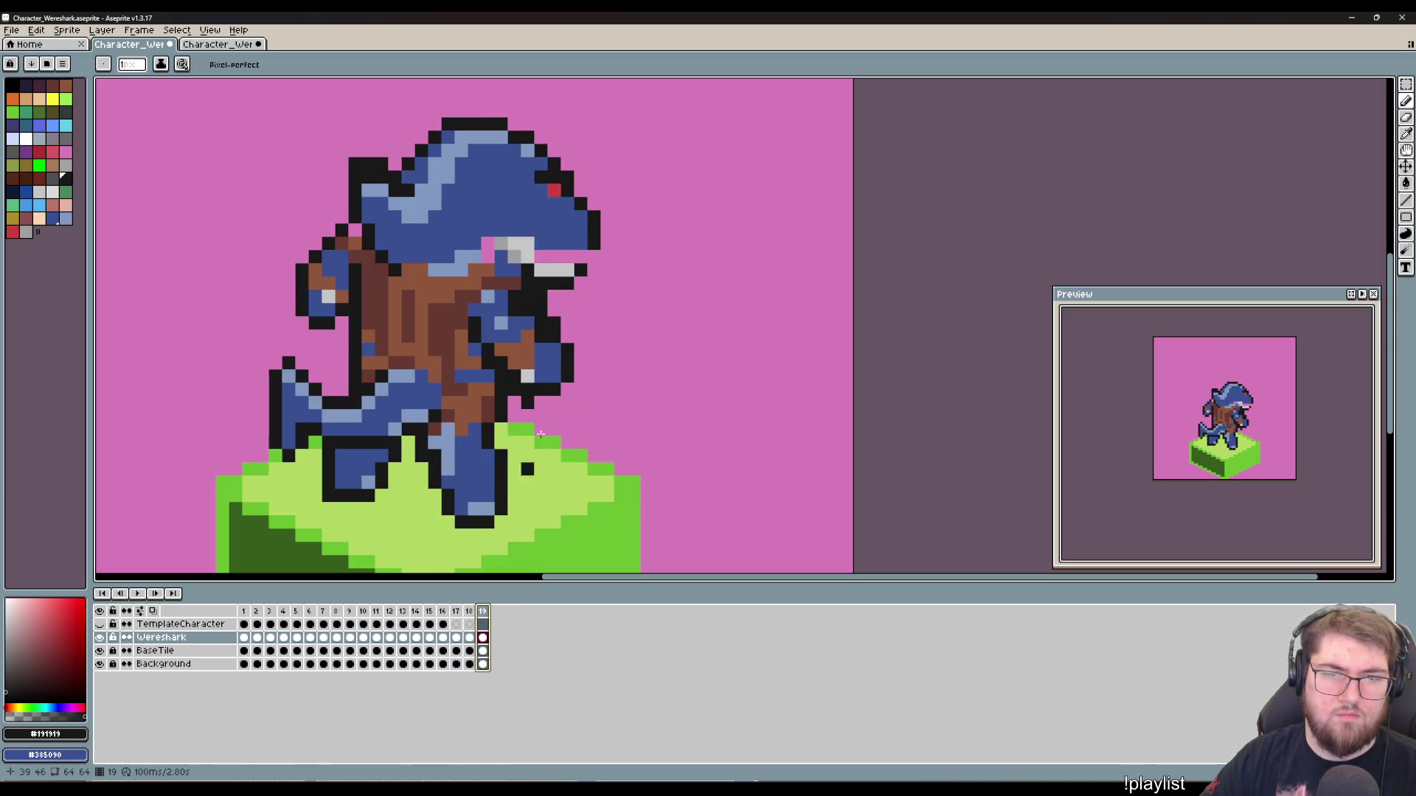
Step: Paint red pixels inside the shark's open jaw
key("i")
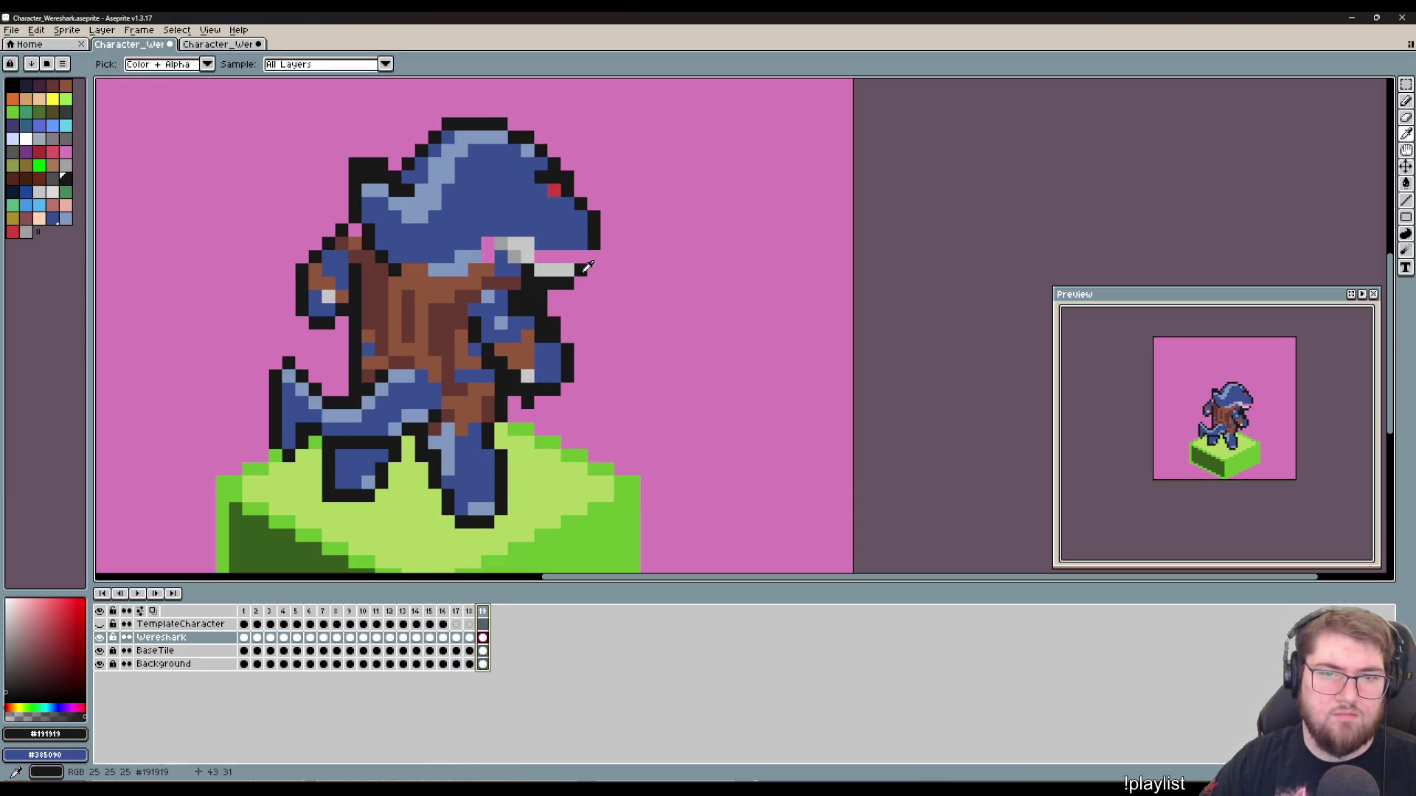
left_click(553, 190)
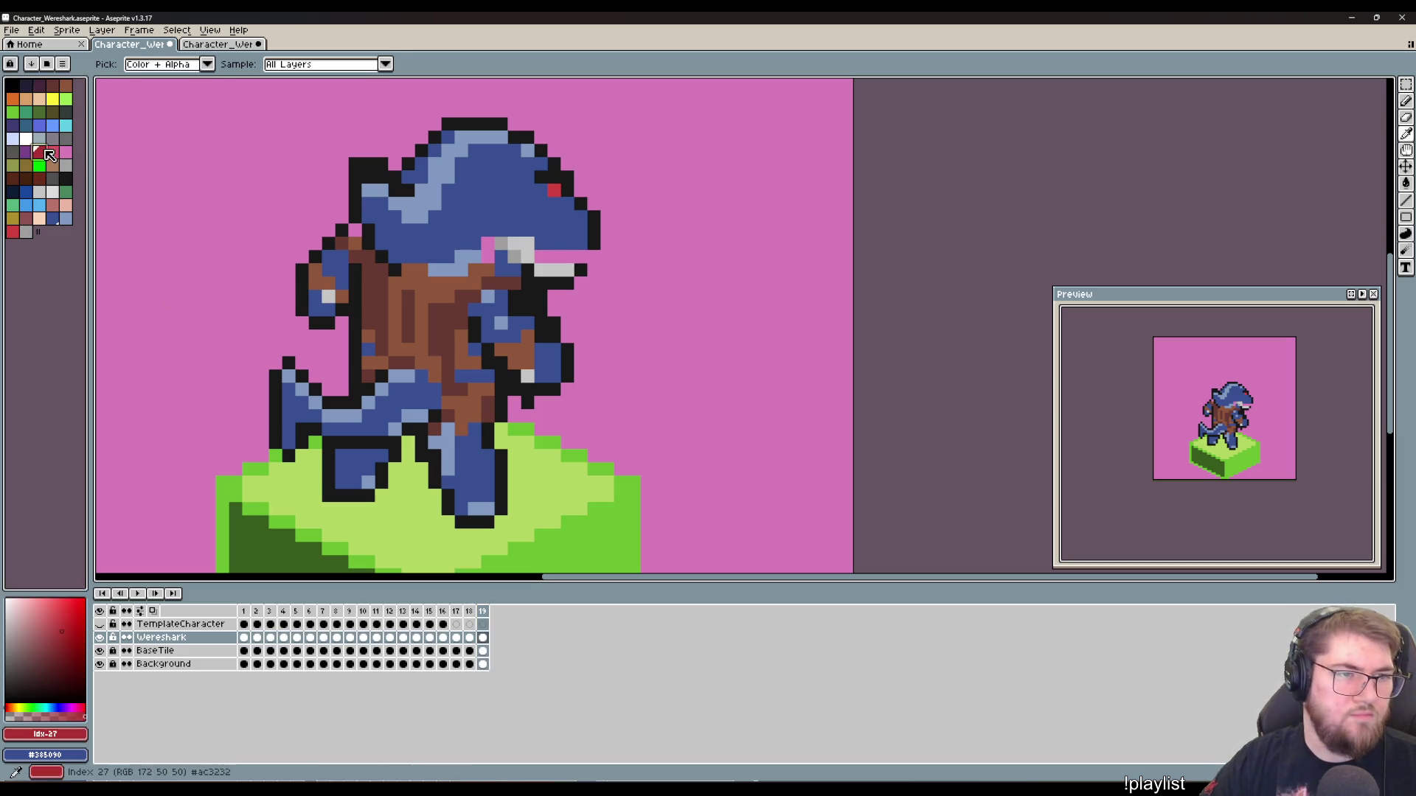
key("b")
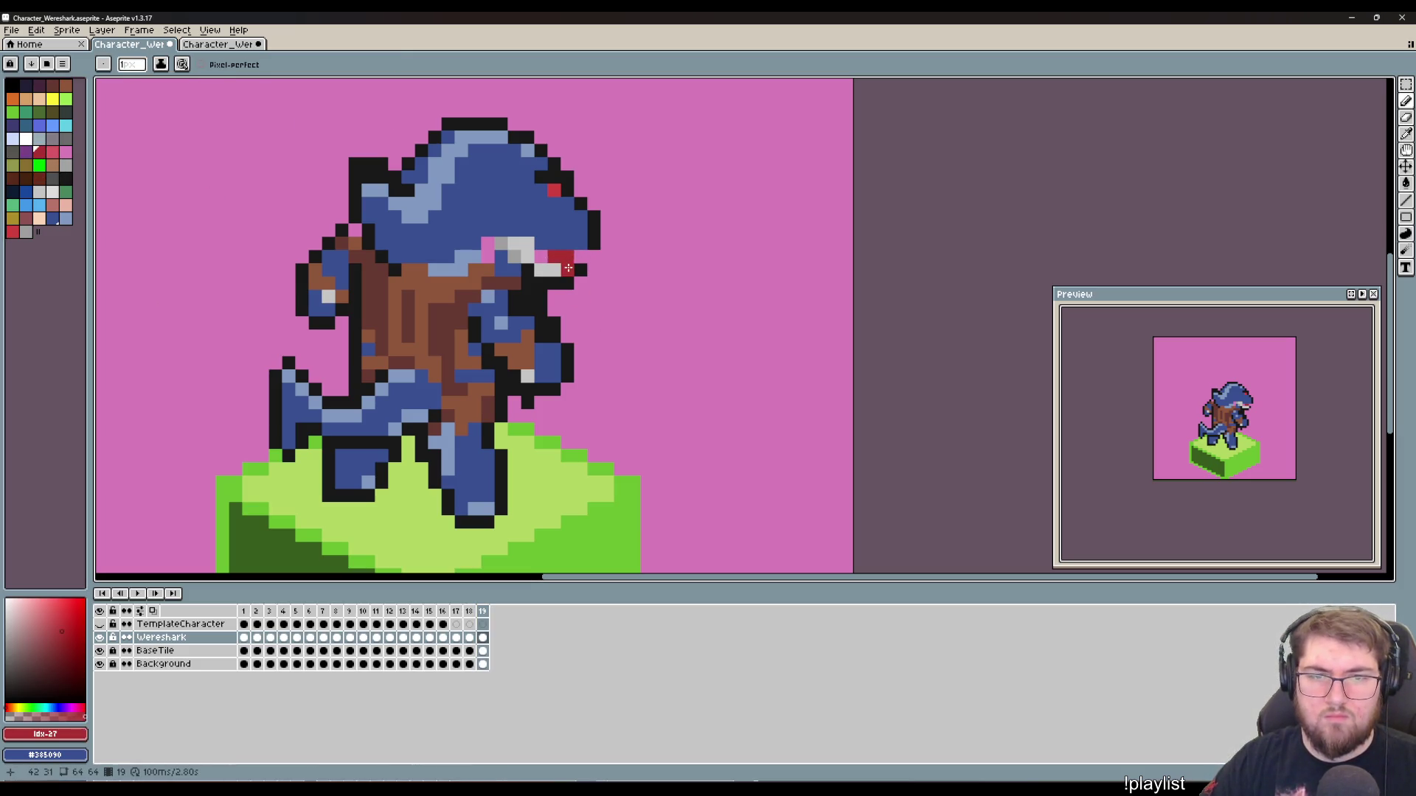
left_click_drag(540, 257, 554, 270)
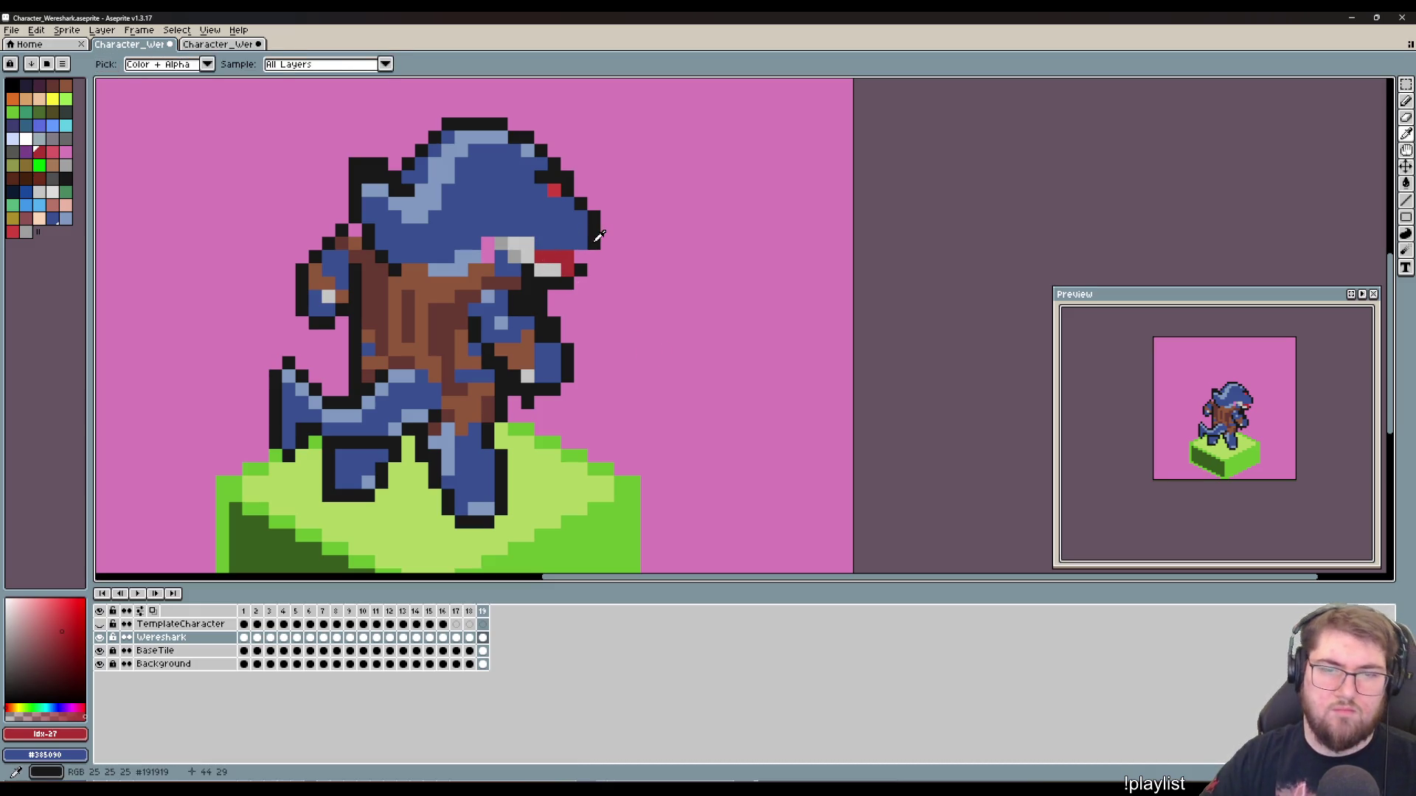
Step: Paste a copied pixel block, move it onto the snout tip and commit it
key("ctrl+v")
left_click_drag(564, 215, 558, 194)
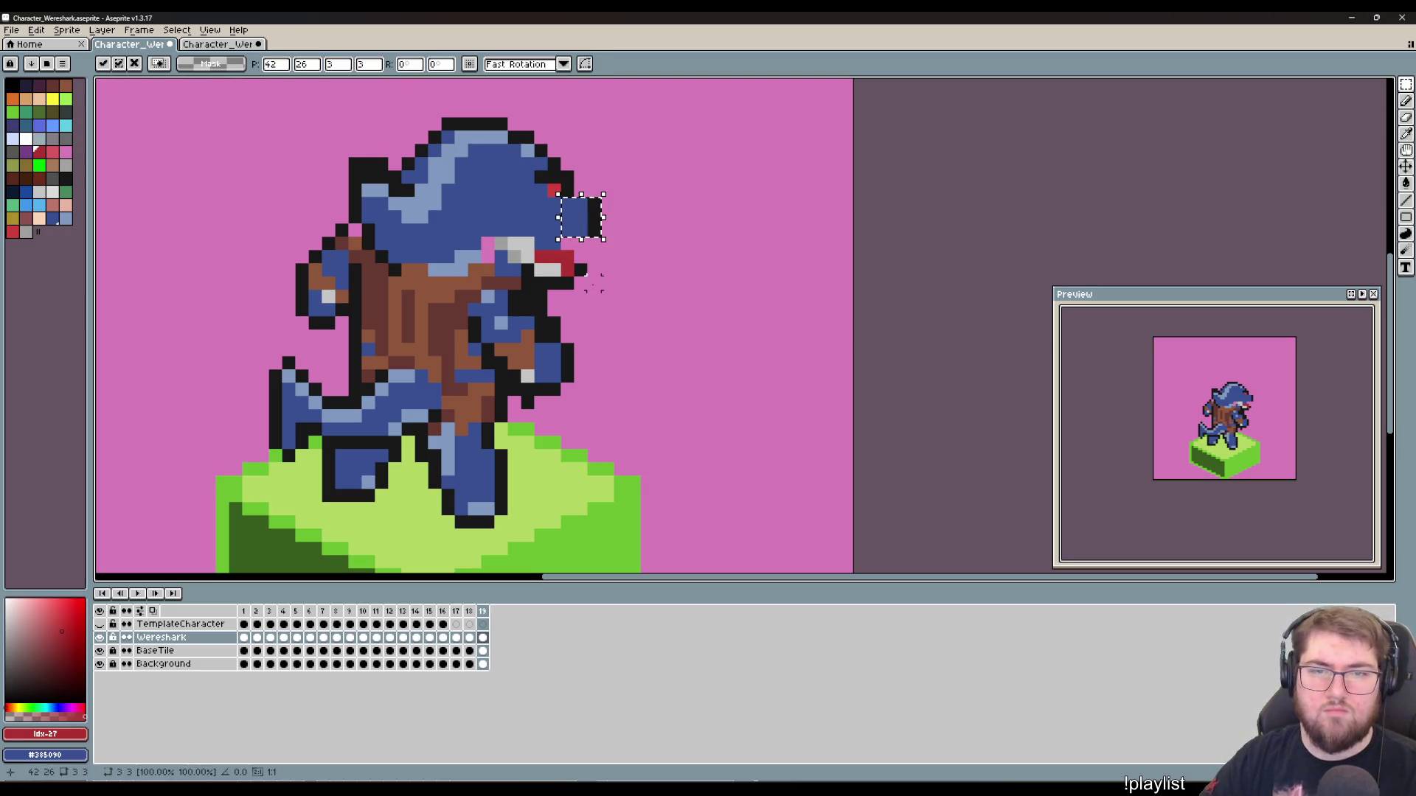
left_click(619, 295)
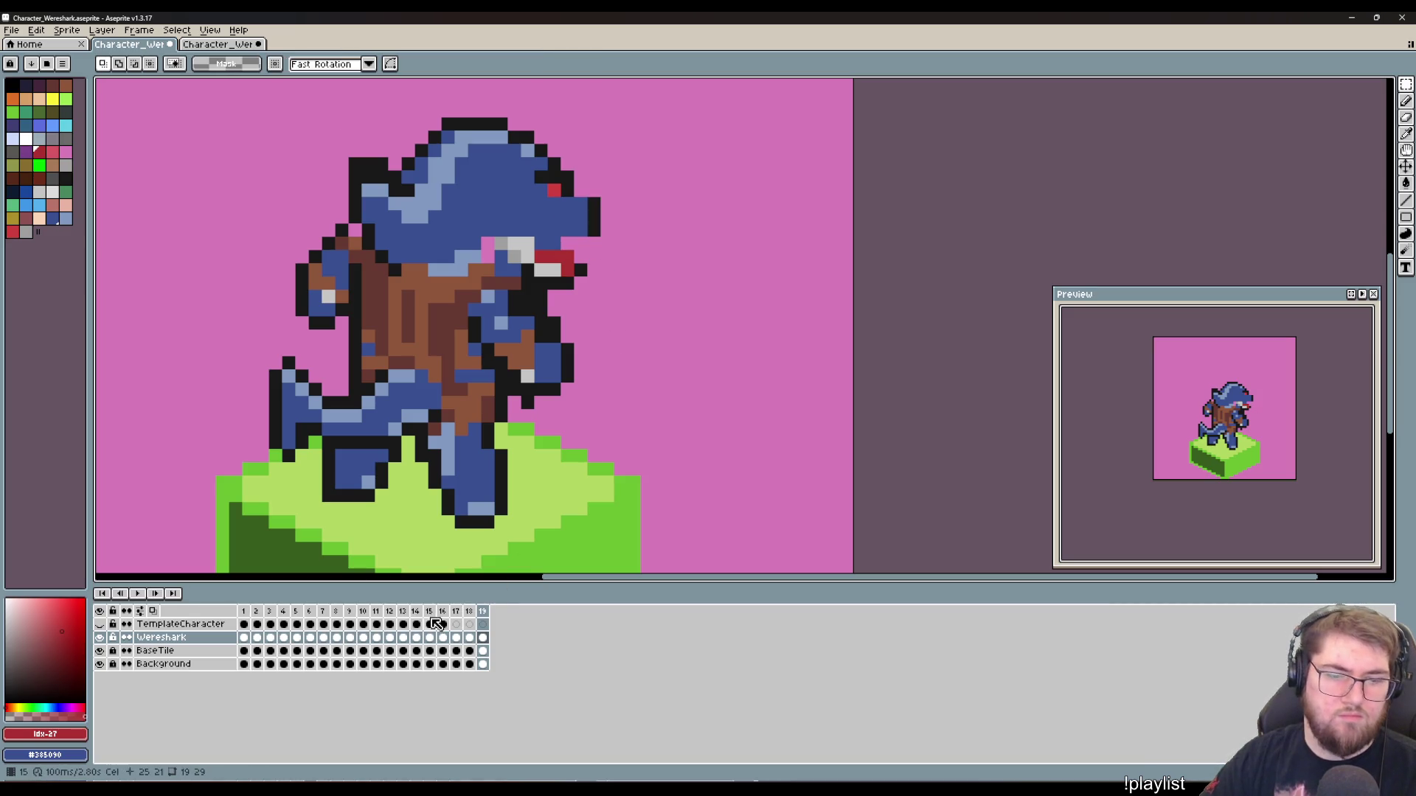
Step: Flip through frames to compare poses, then sample the dark outline colour on frame 19
key("Return")
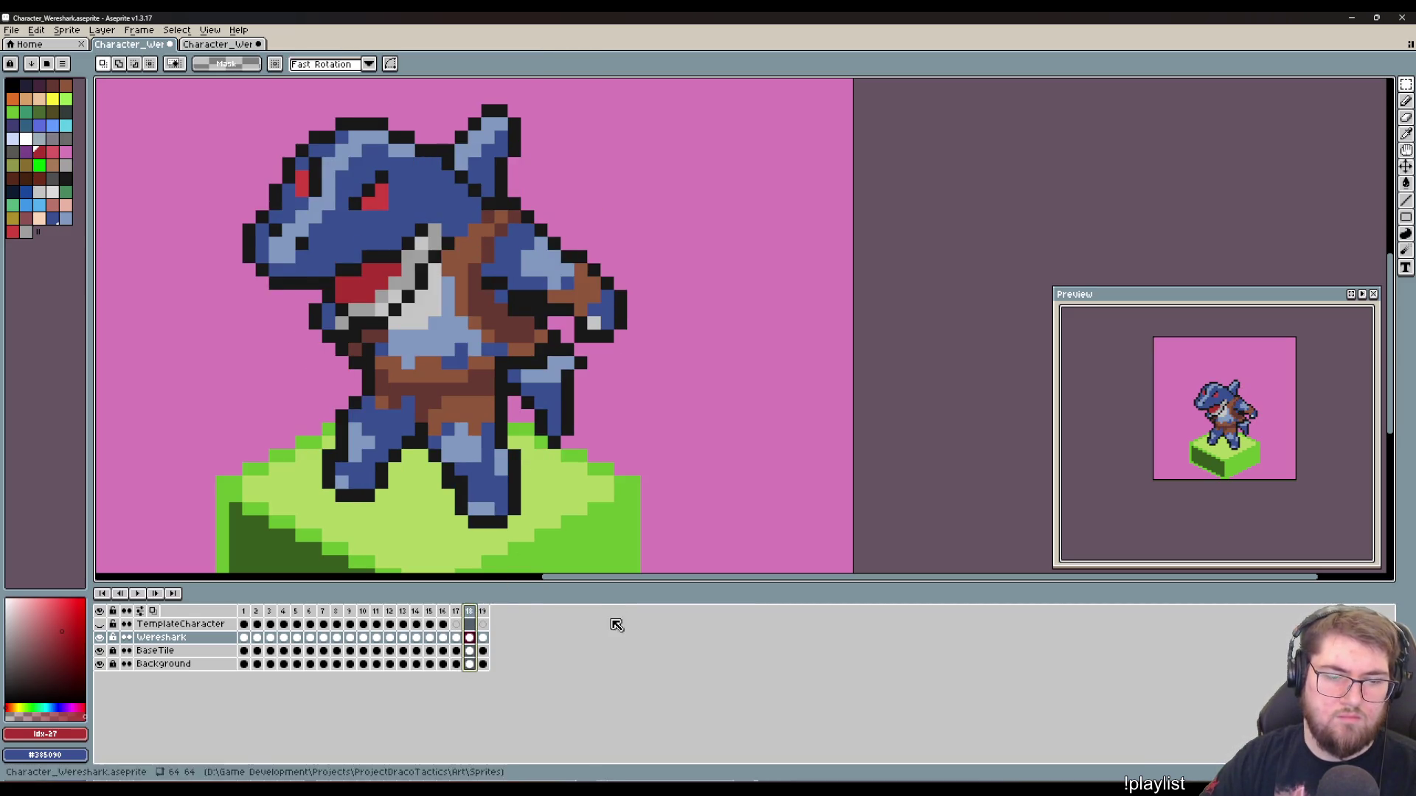
key("Return")
key("Return")
key("Return")
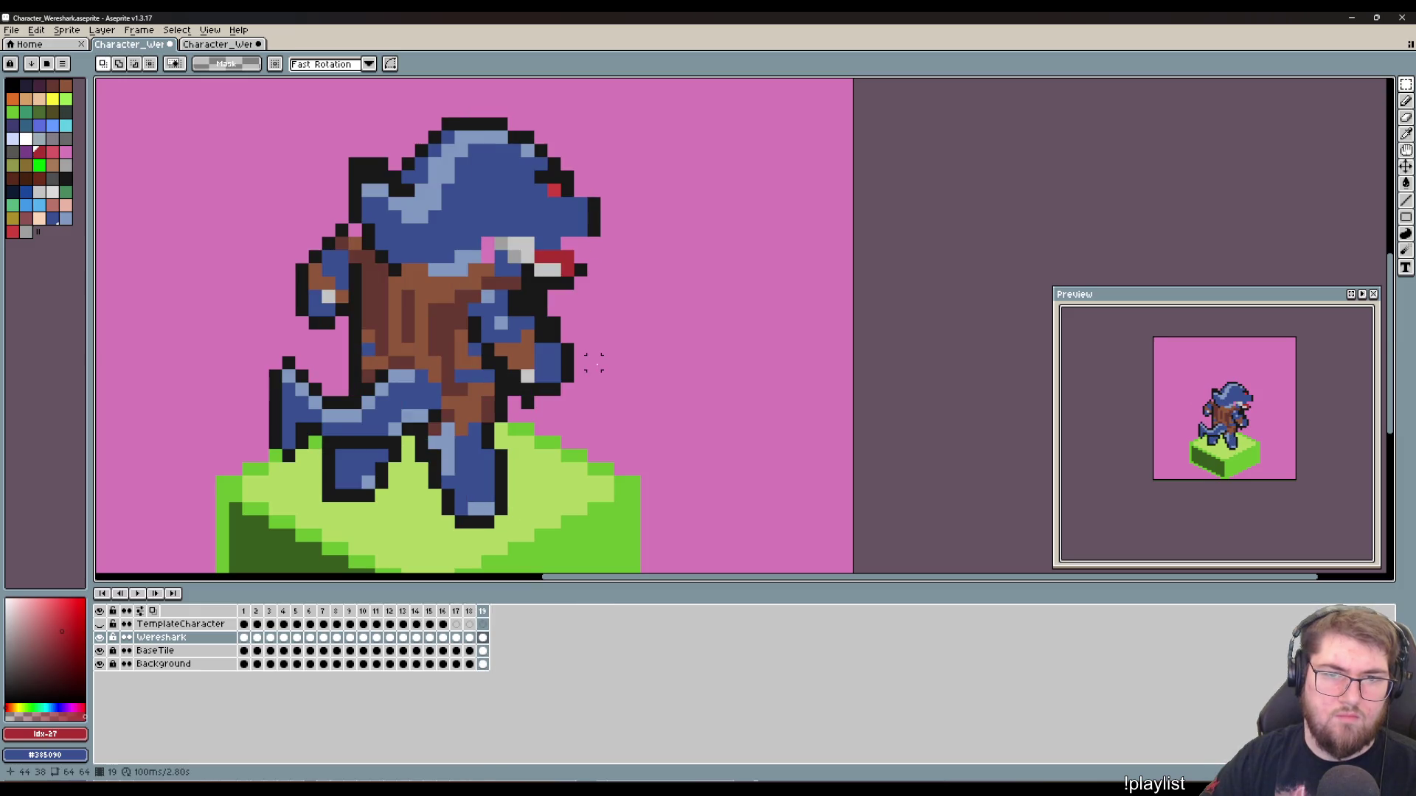
key("b")
left_click(583, 198, "alt")
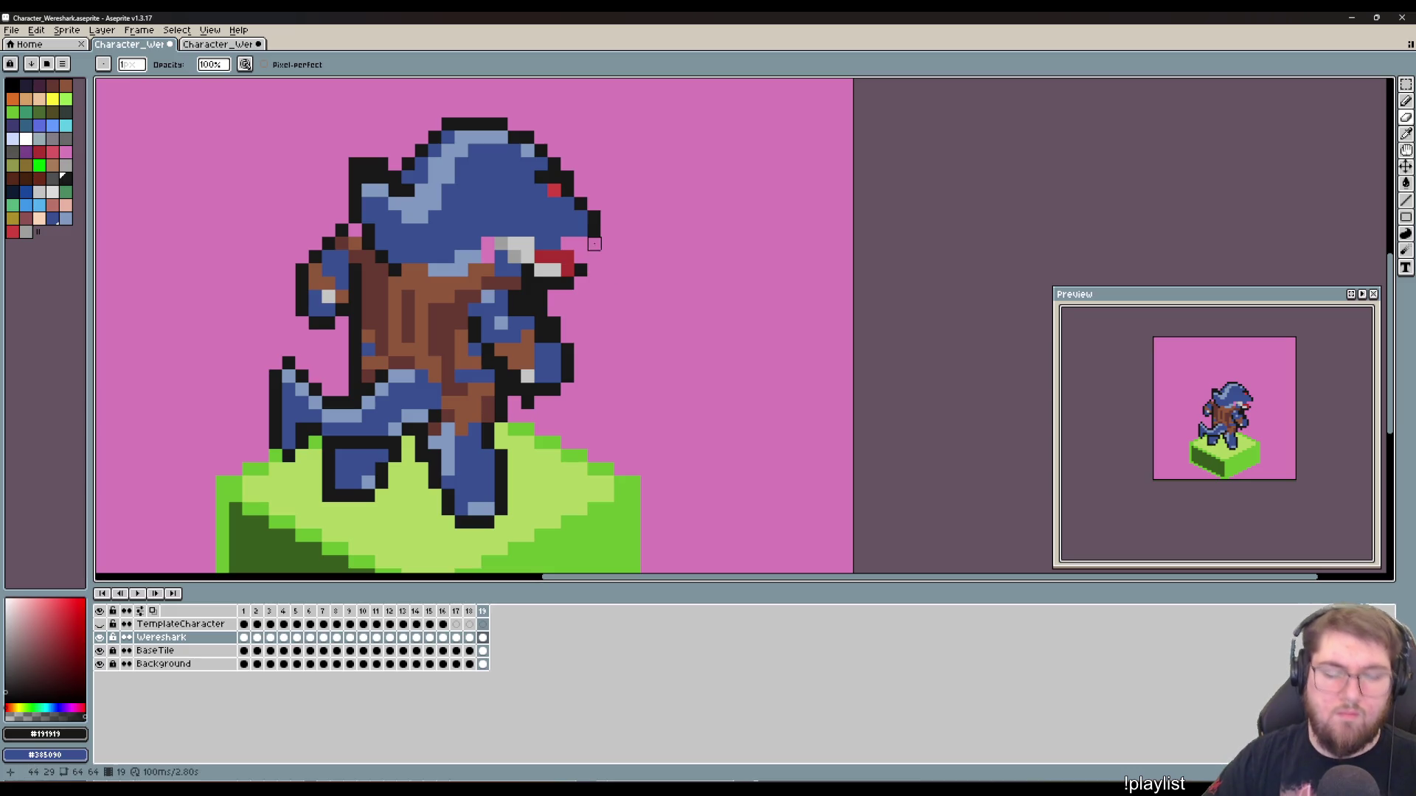
Step: Outline the right edge of the mouth in dark pixels and sample the skin blue
key("b")
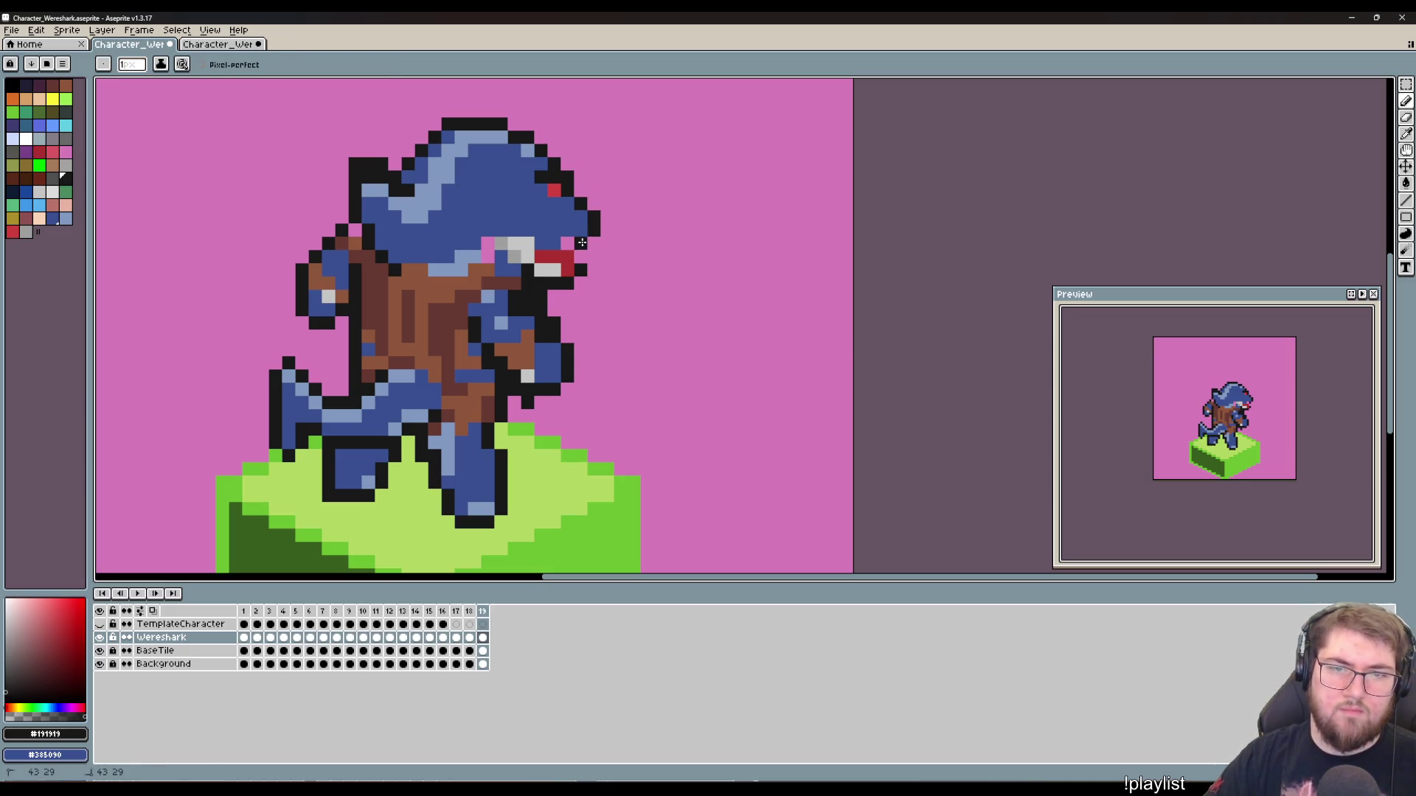
left_click_drag(582, 268, 581, 254)
left_click(577, 285)
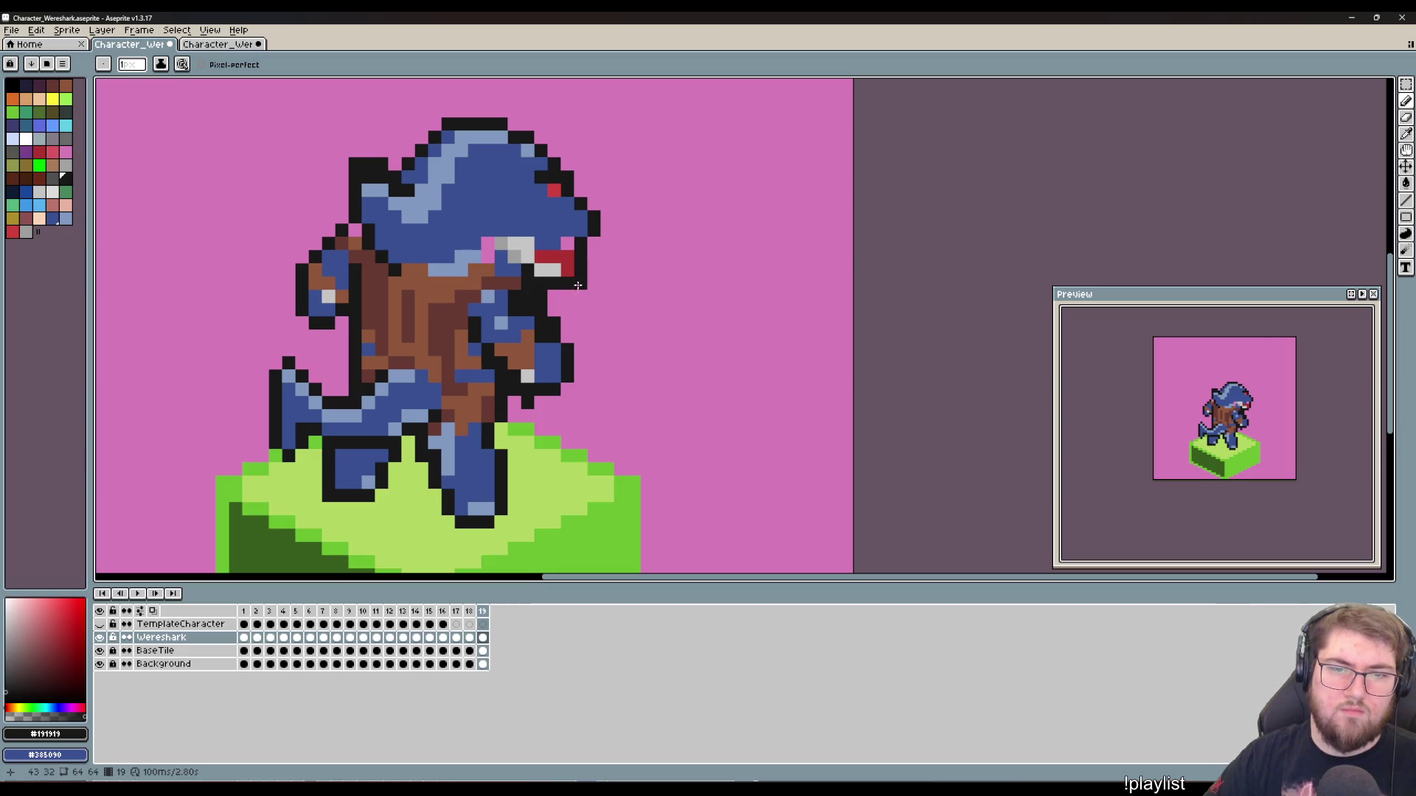
key("i")
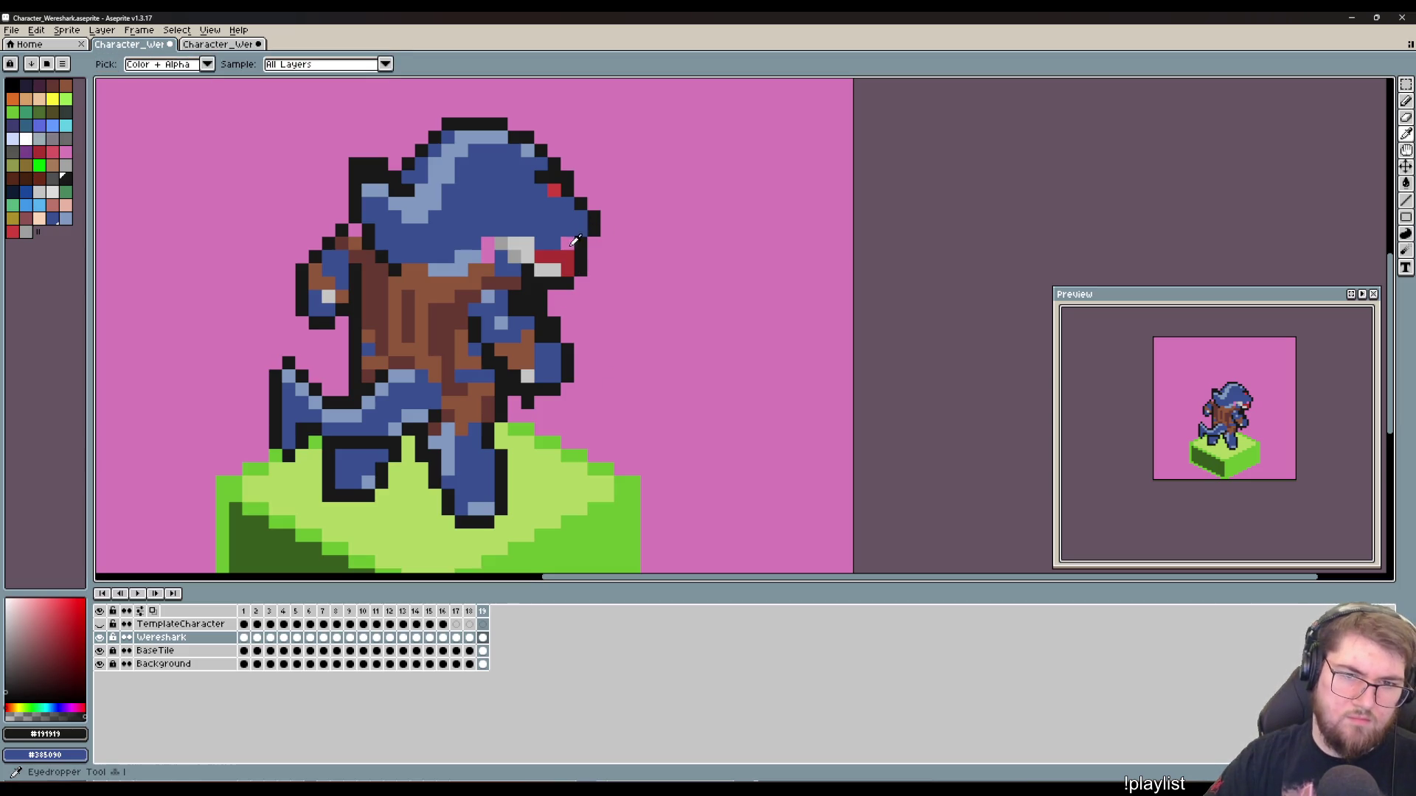
left_click(556, 227)
key("b")
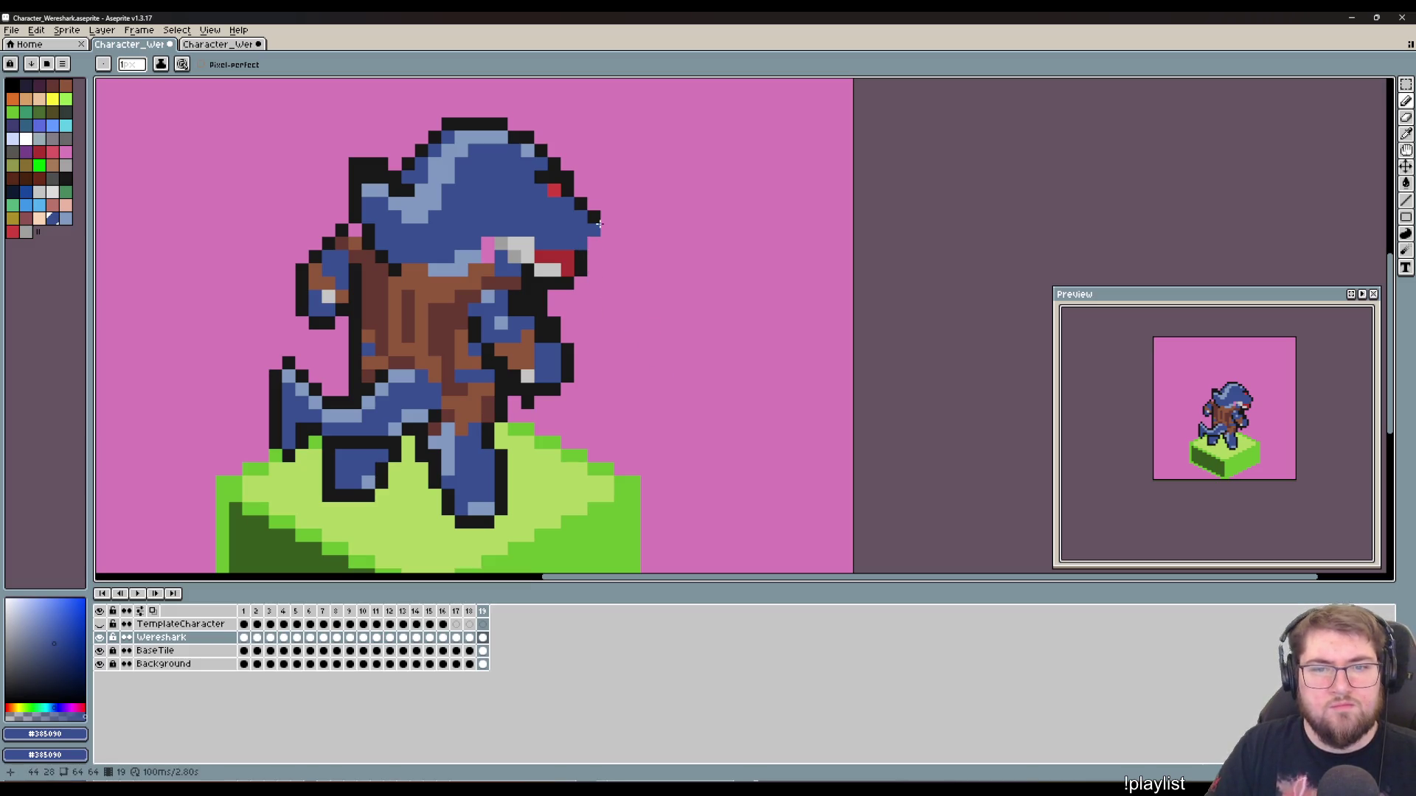
Step: Add black outline pixels around the extended snout tip
key("i")
left_click(580, 197)
left_click(593, 200)
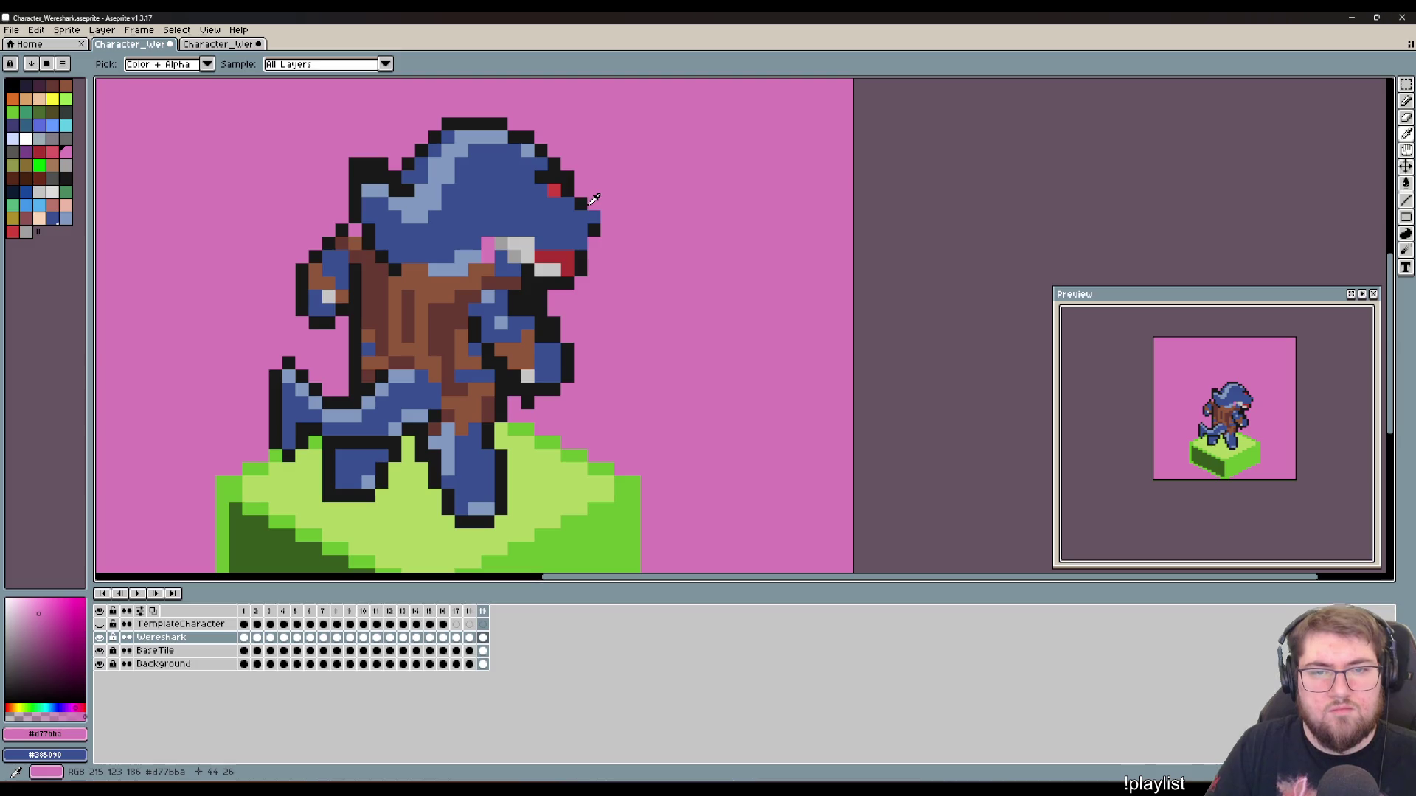
left_click(588, 205)
key("b")
left_click(594, 204)
left_click(607, 217)
left_click(606, 228)
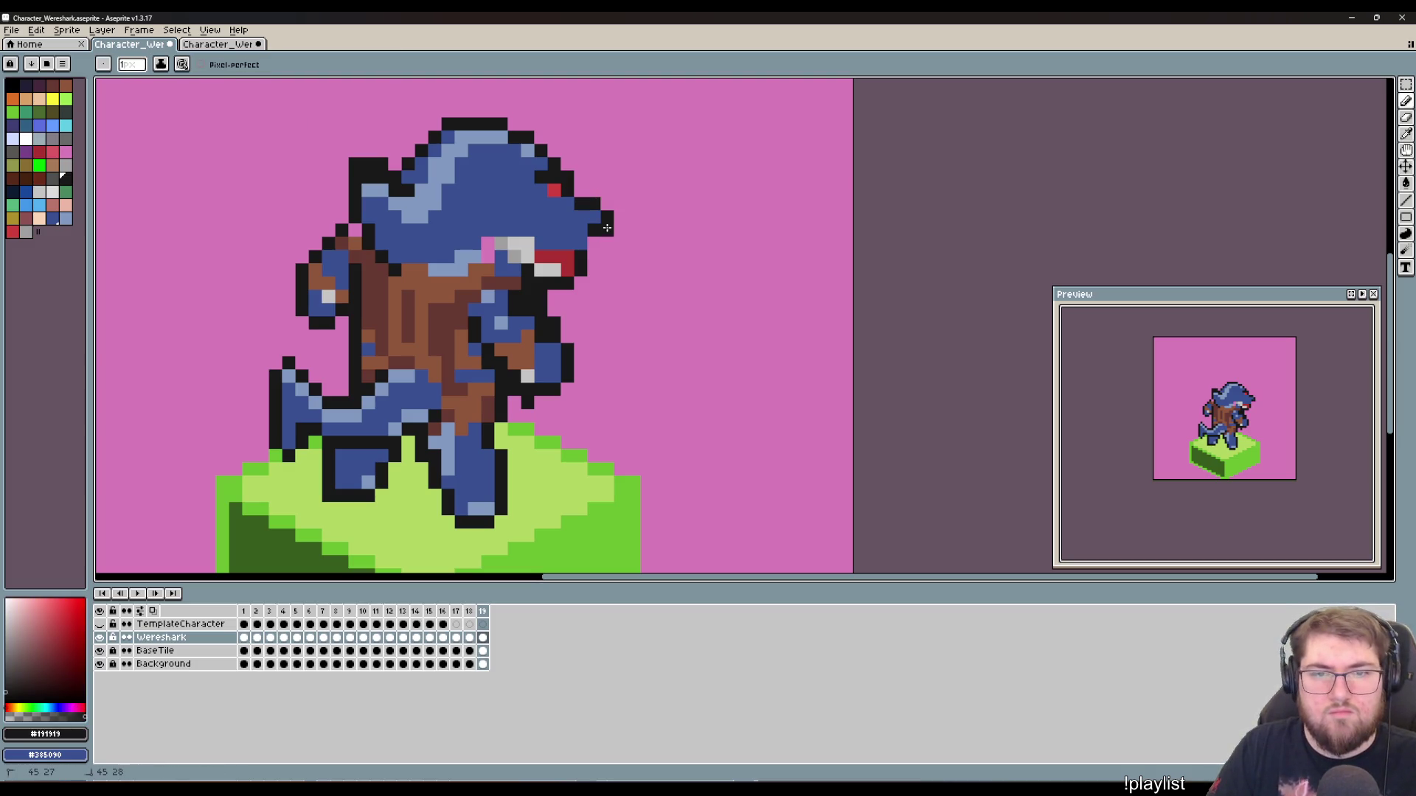
Step: Touch up with skin blue and teeth grey, and add a dark outline pixel on the arm
key("i")
left_click(579, 228)
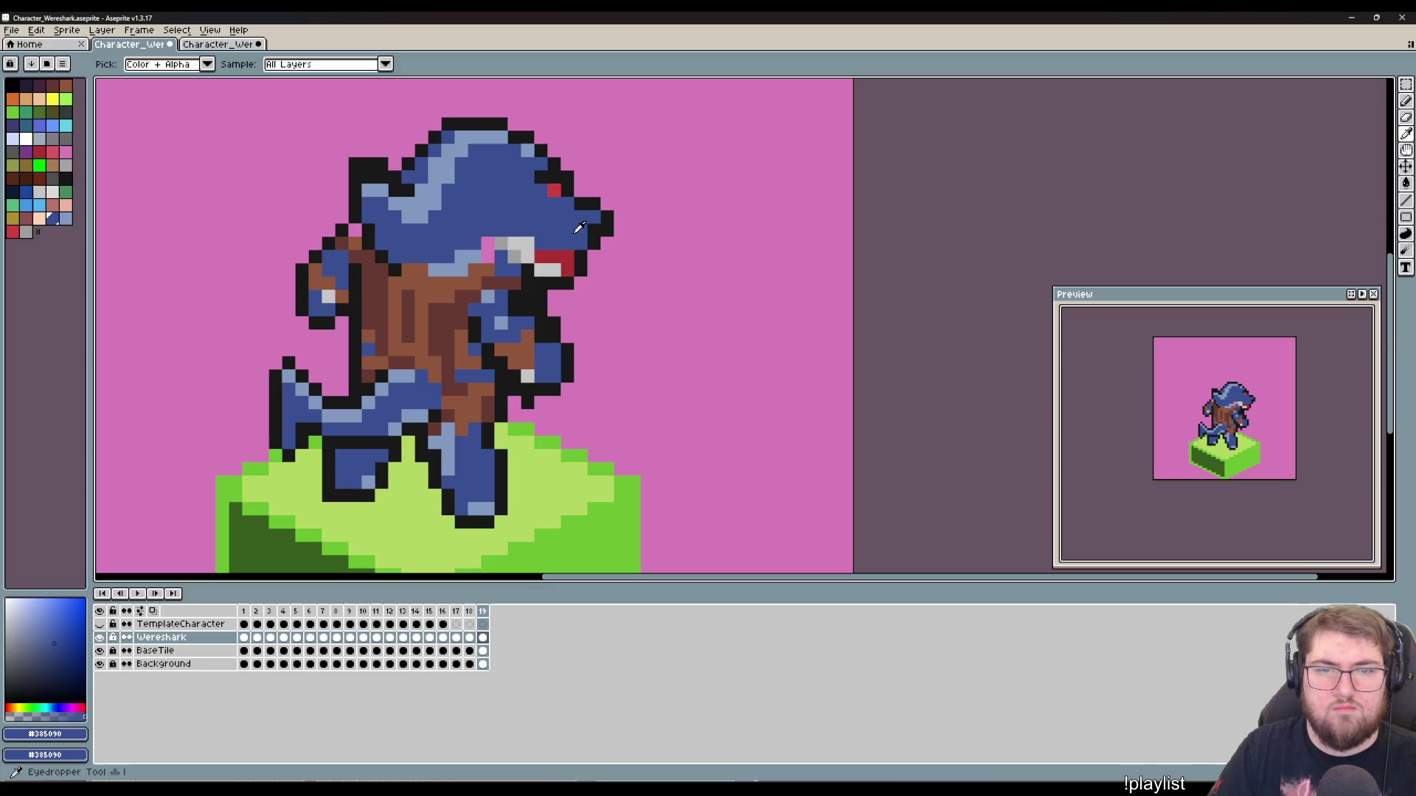
key("b")
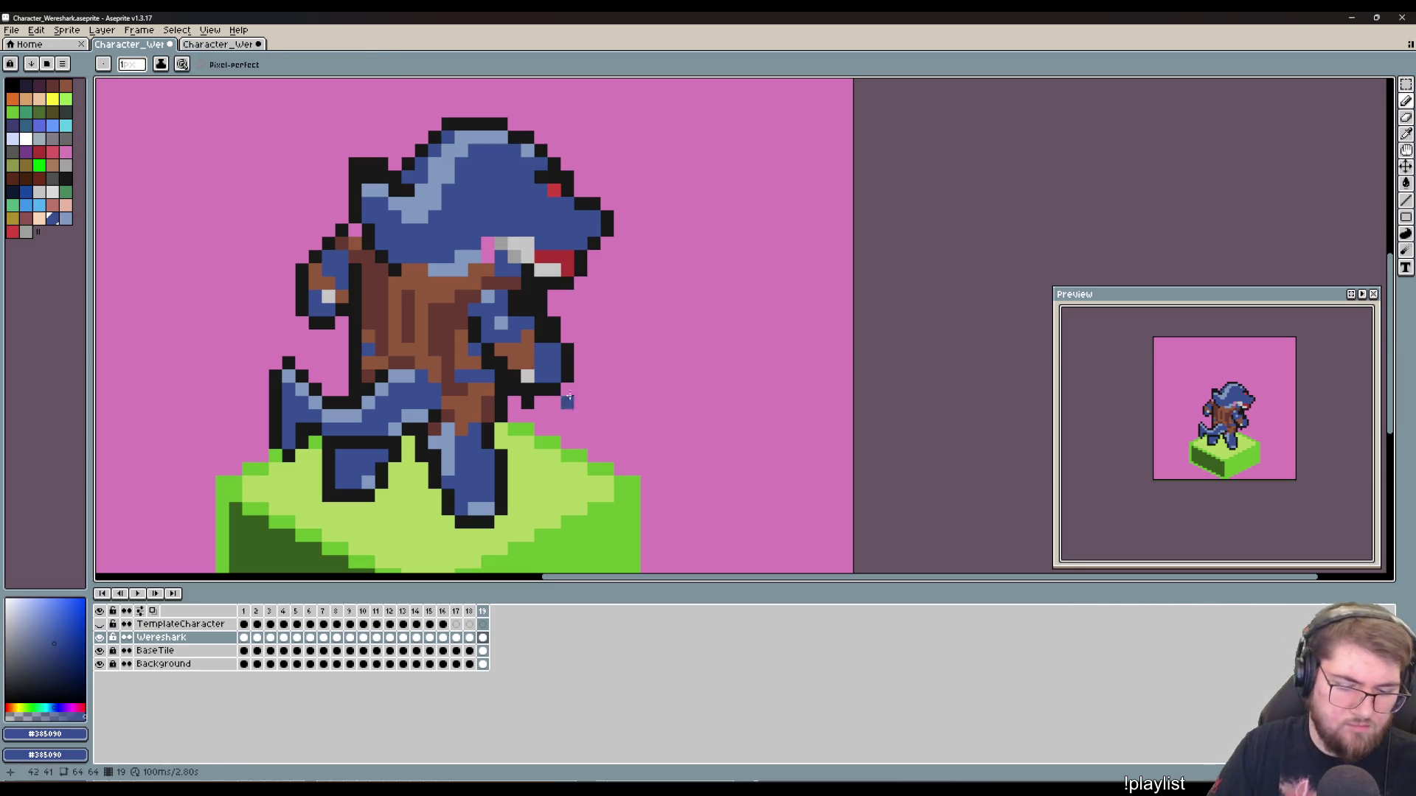
key("i")
left_click(530, 259)
key("b")
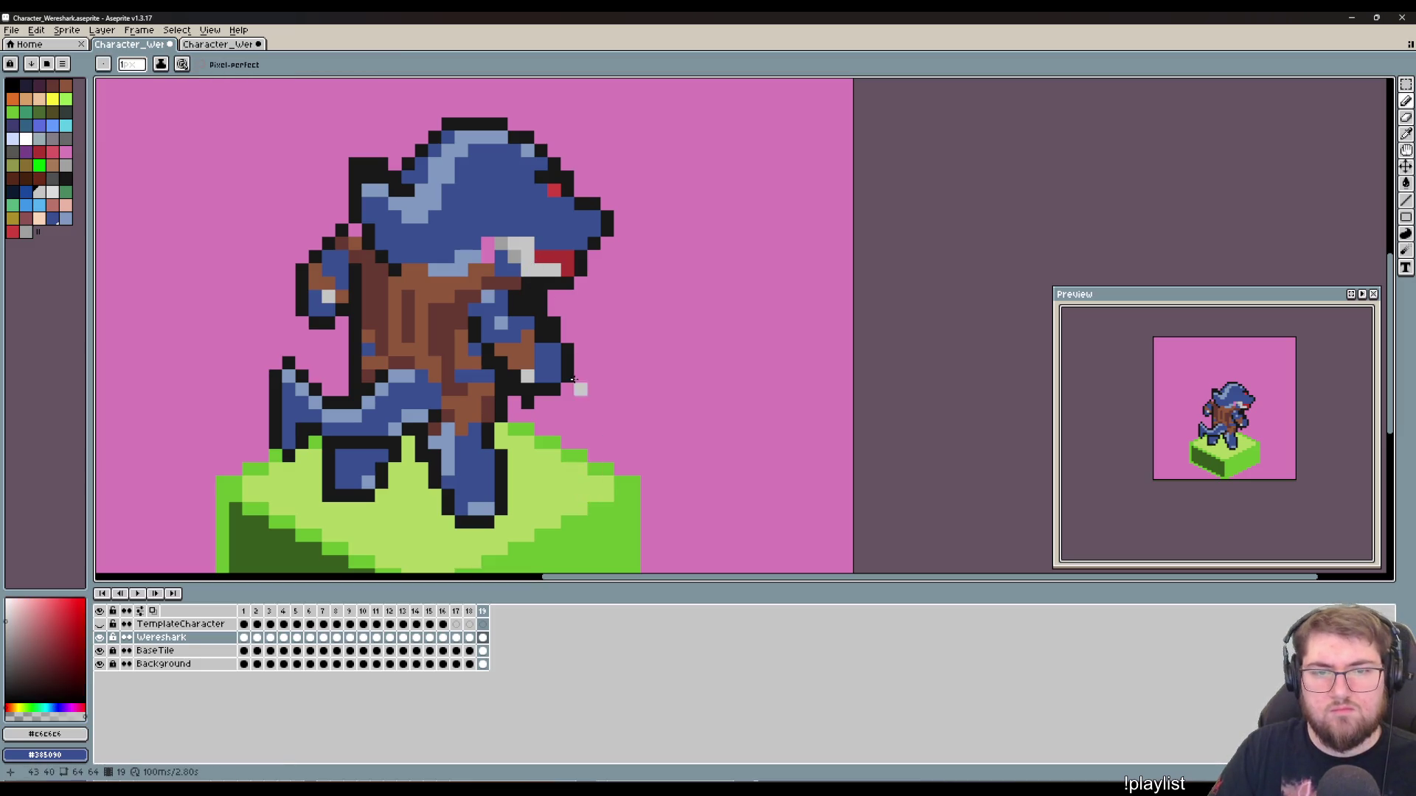
key("i")
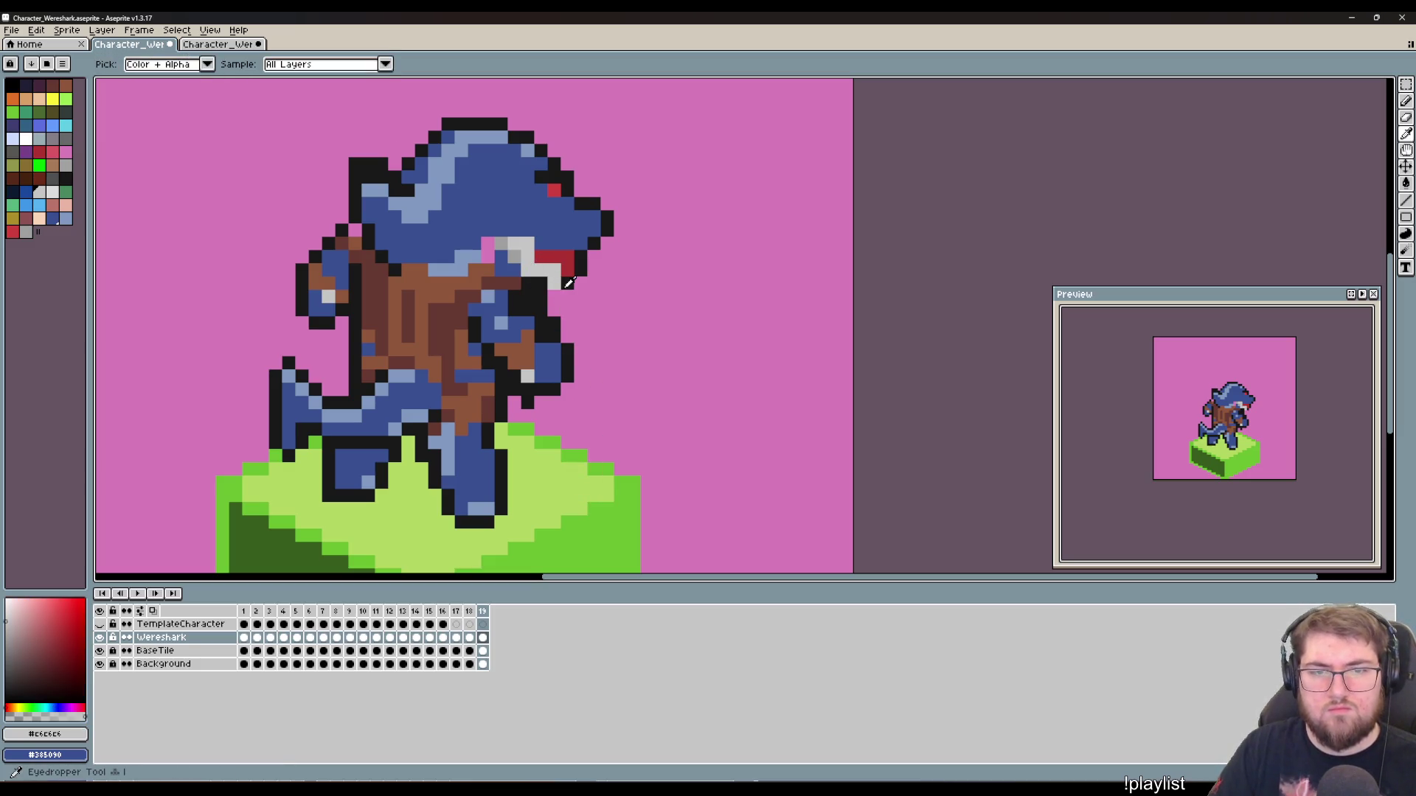
left_click(567, 325)
key("b")
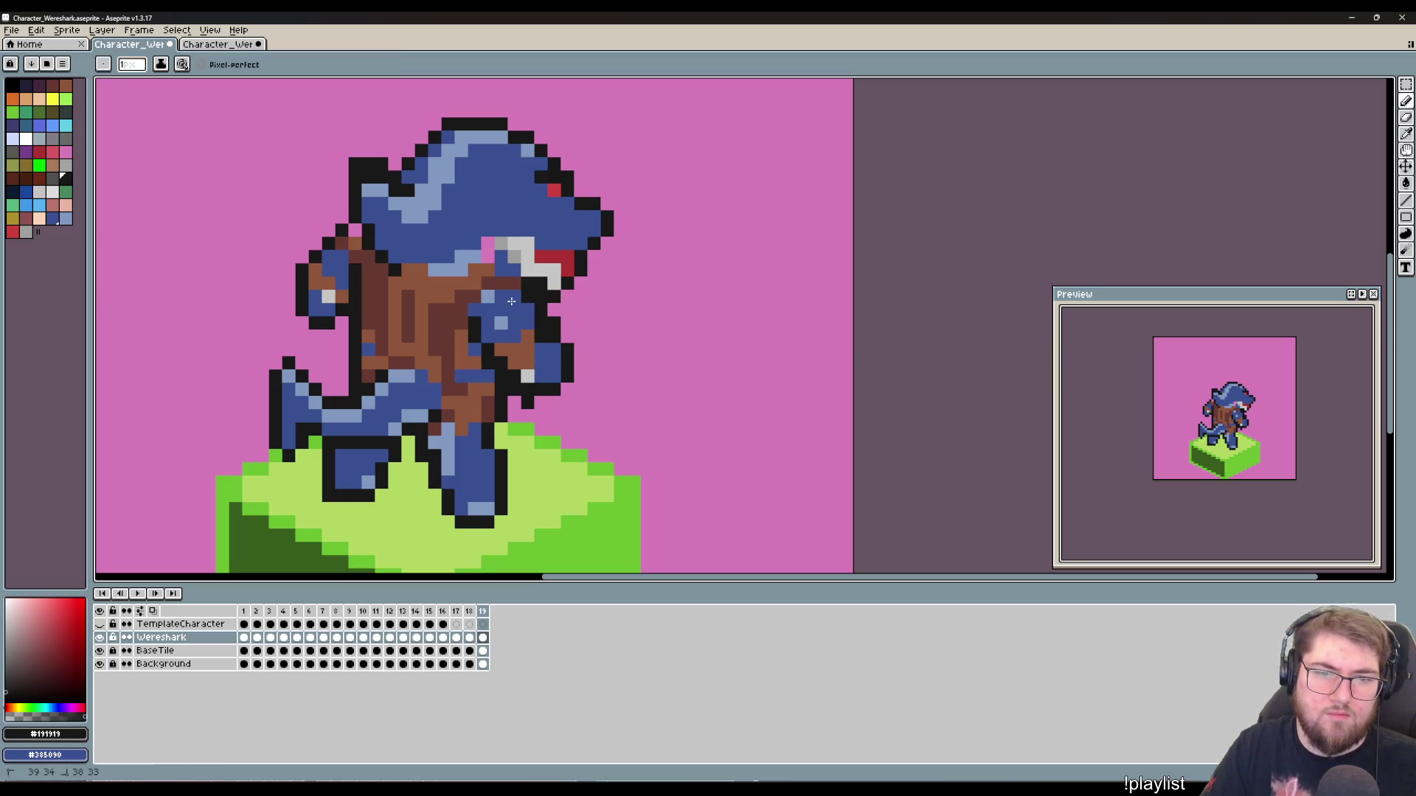
left_click(493, 341)
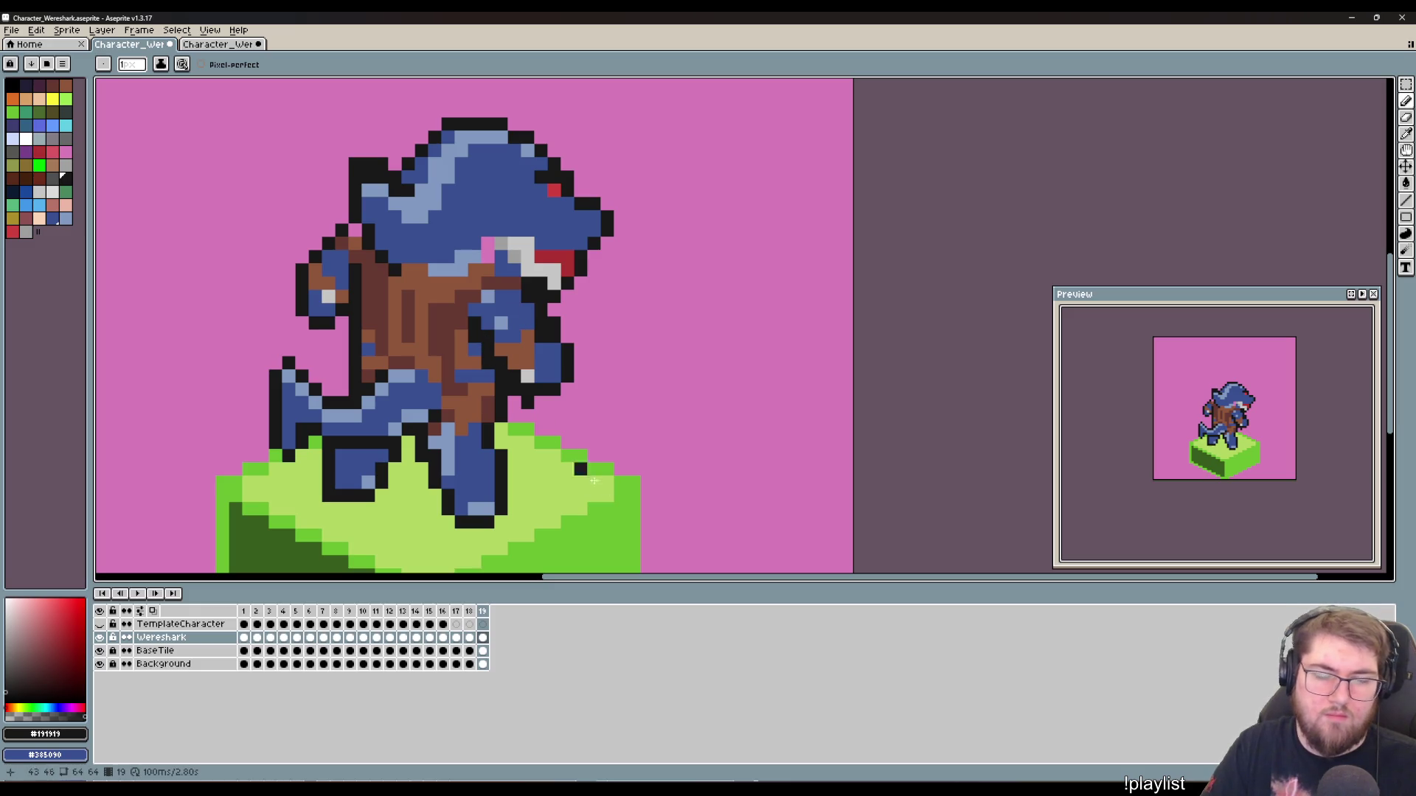
Step: Fill the pink gap near the mouth with blue and paint red beside the tooth, undoing red over it
key("e")
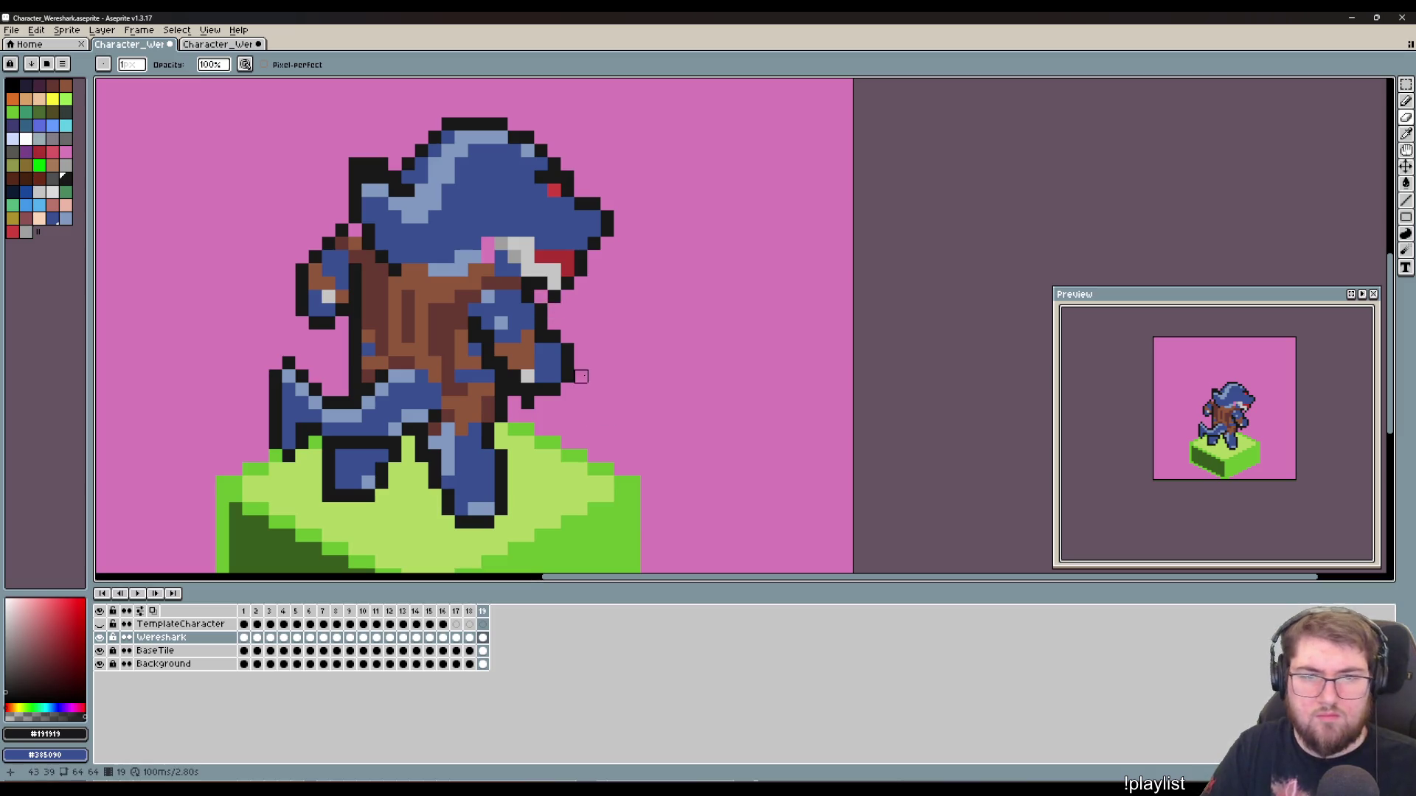
key("b")
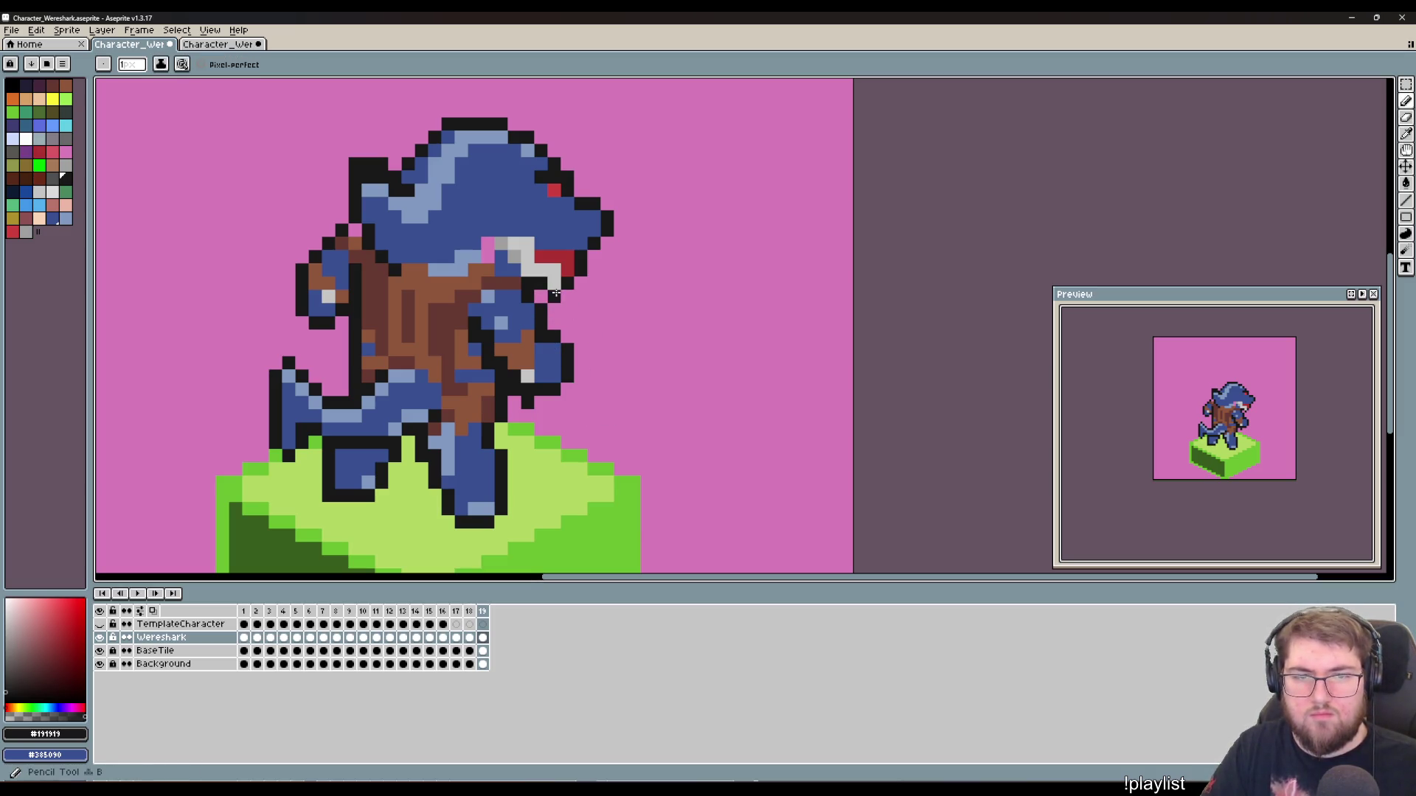
right_click(488, 245)
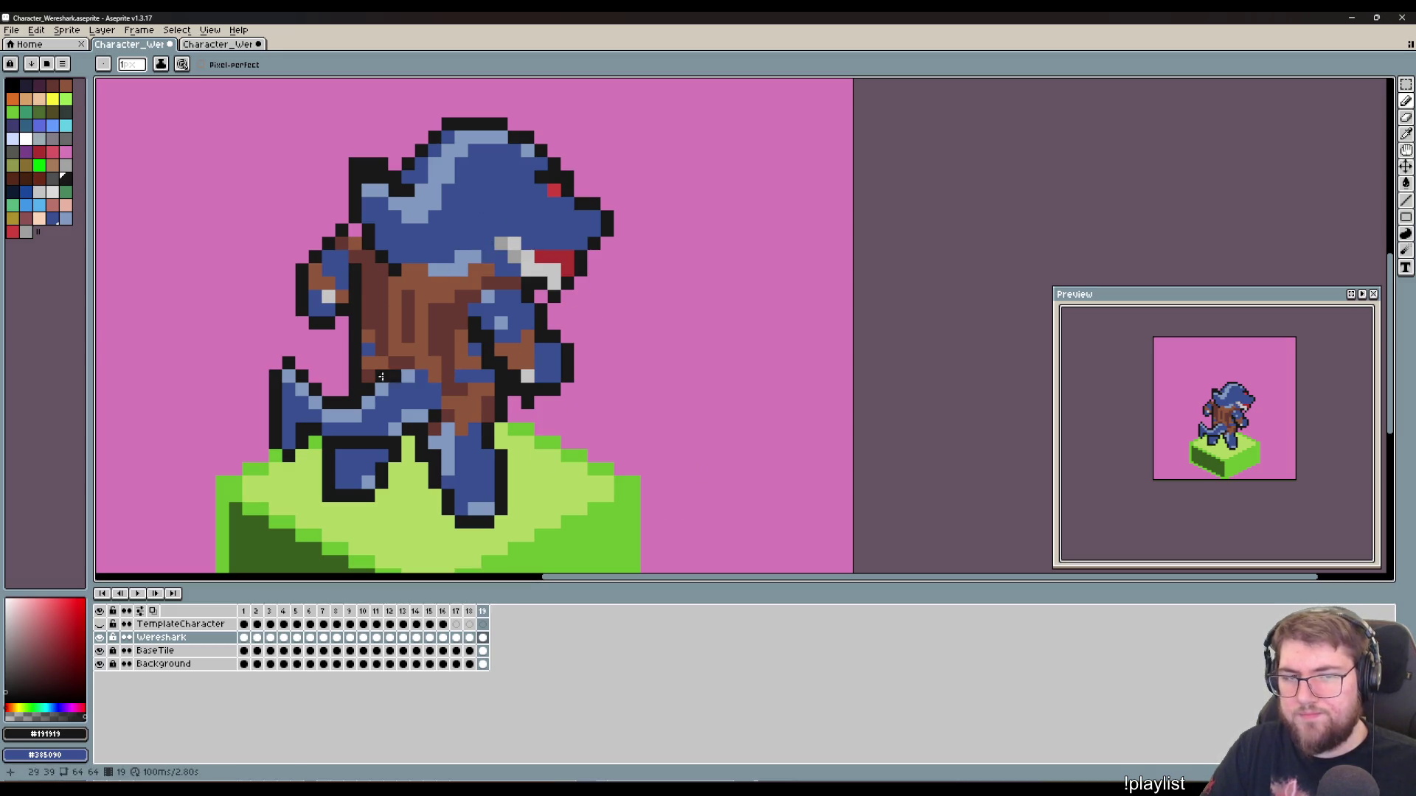
left_click(544, 278, "alt")
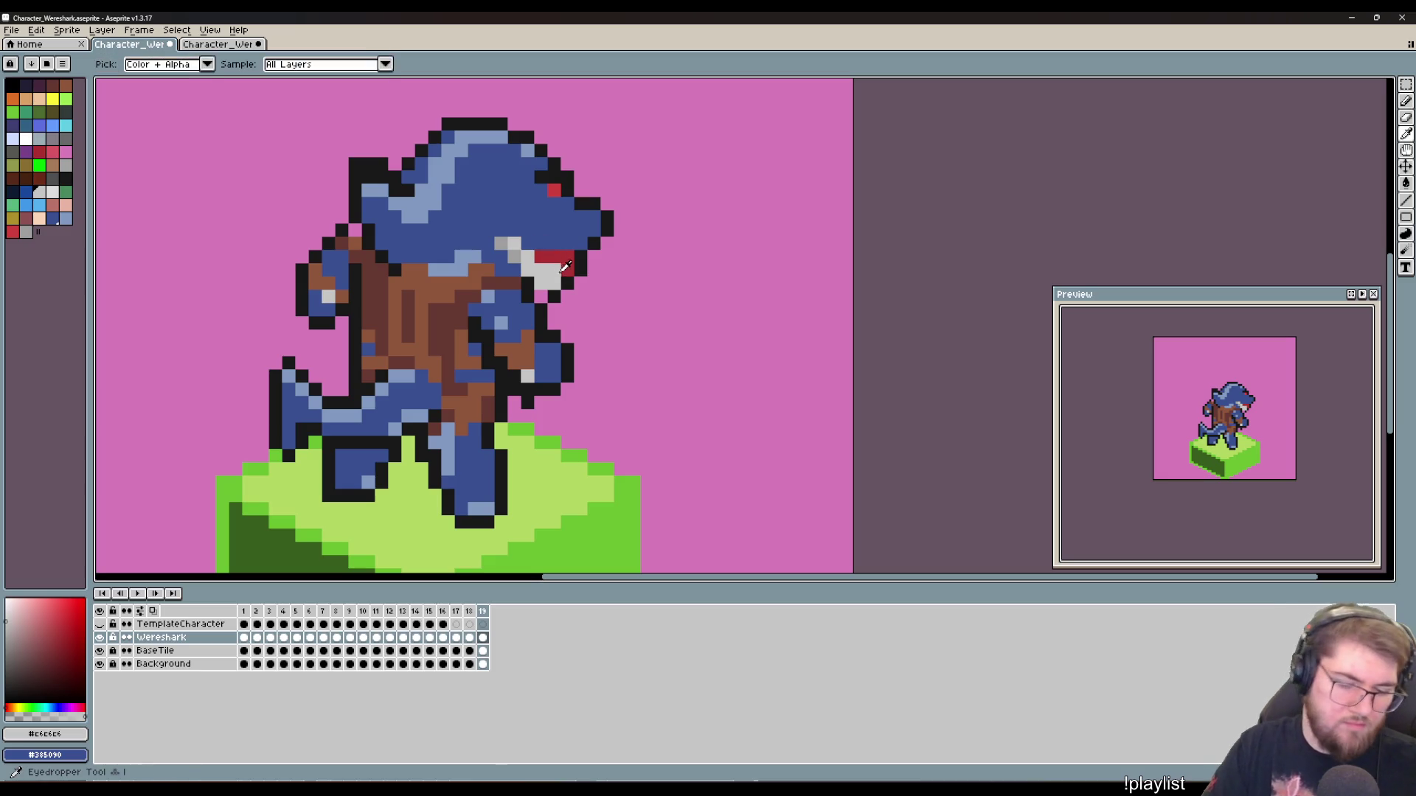
left_click(538, 252, "alt")
left_click(528, 244)
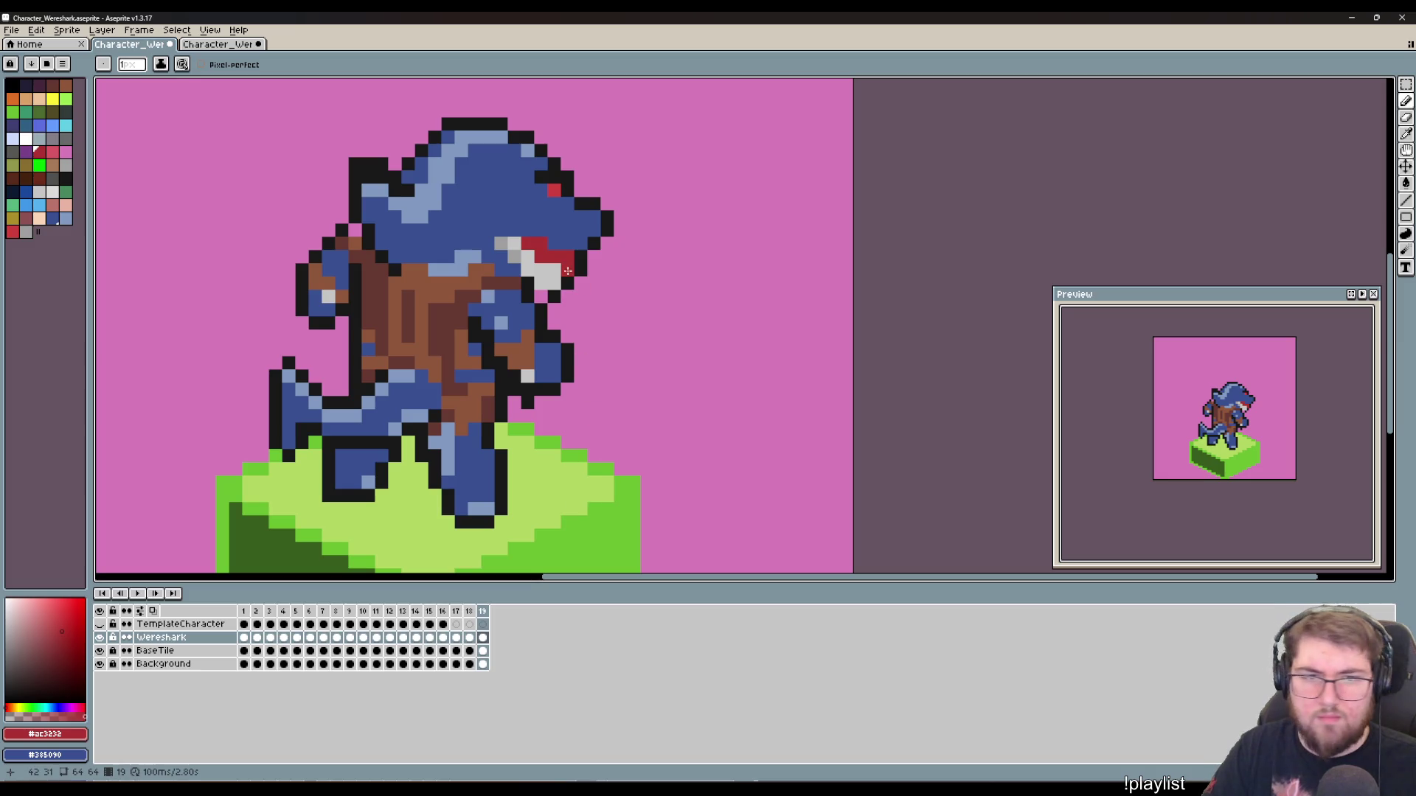
left_click_drag(554, 270, 560, 291)
key("ctrl+z")
Step: Sample the black outline, skin blue and mouth red for further touch-ups
key("i")
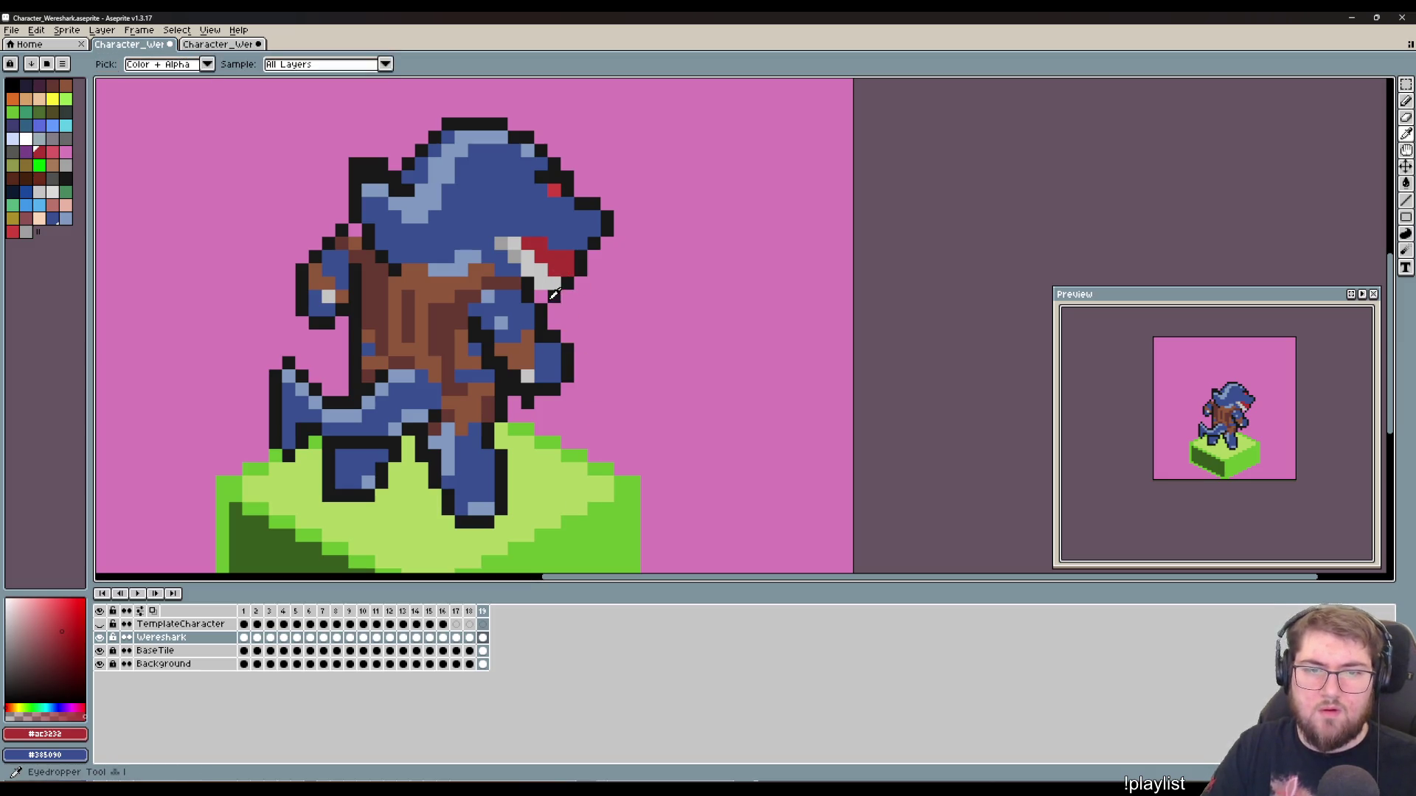
left_click(554, 295)
key("b")
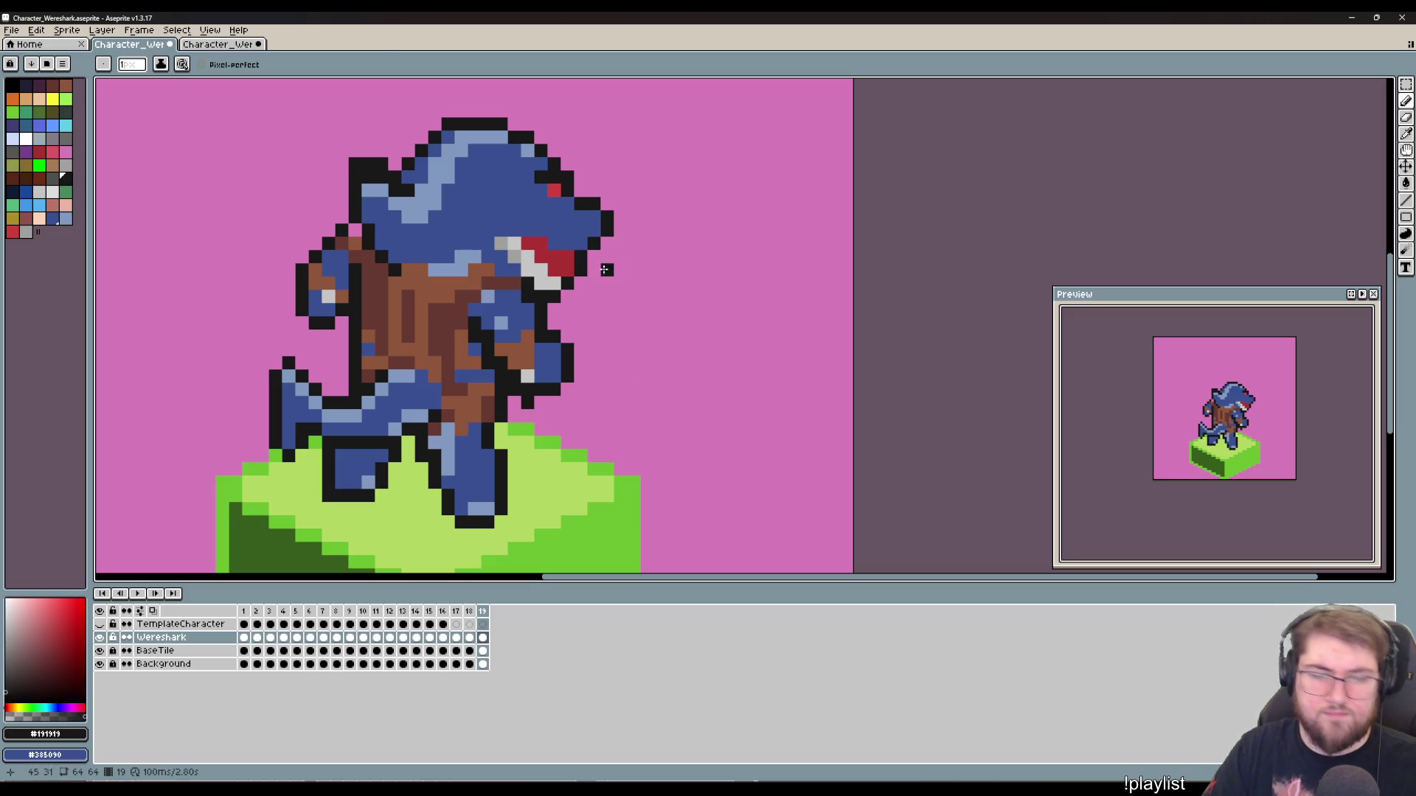
left_click(586, 234, "alt")
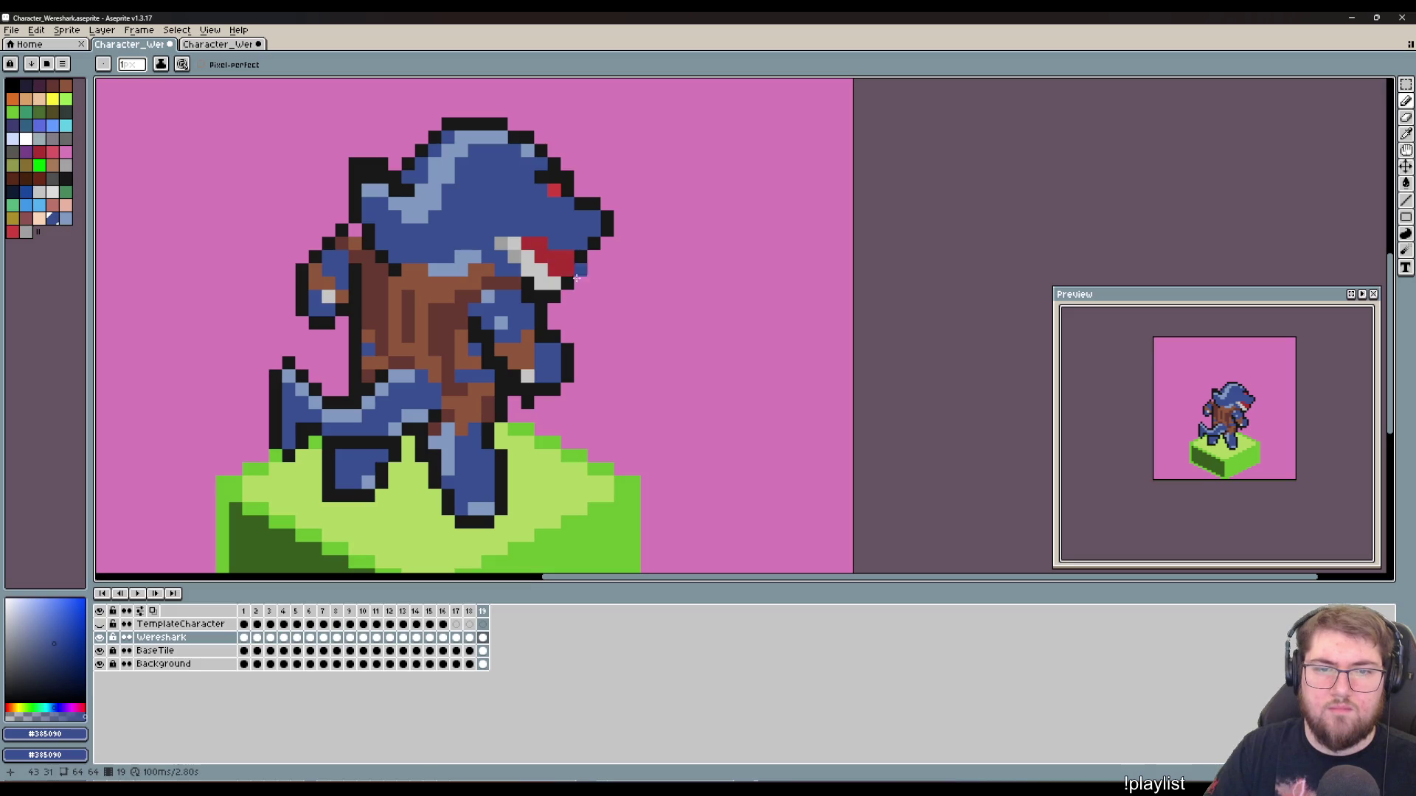
left_click(550, 245, "alt")
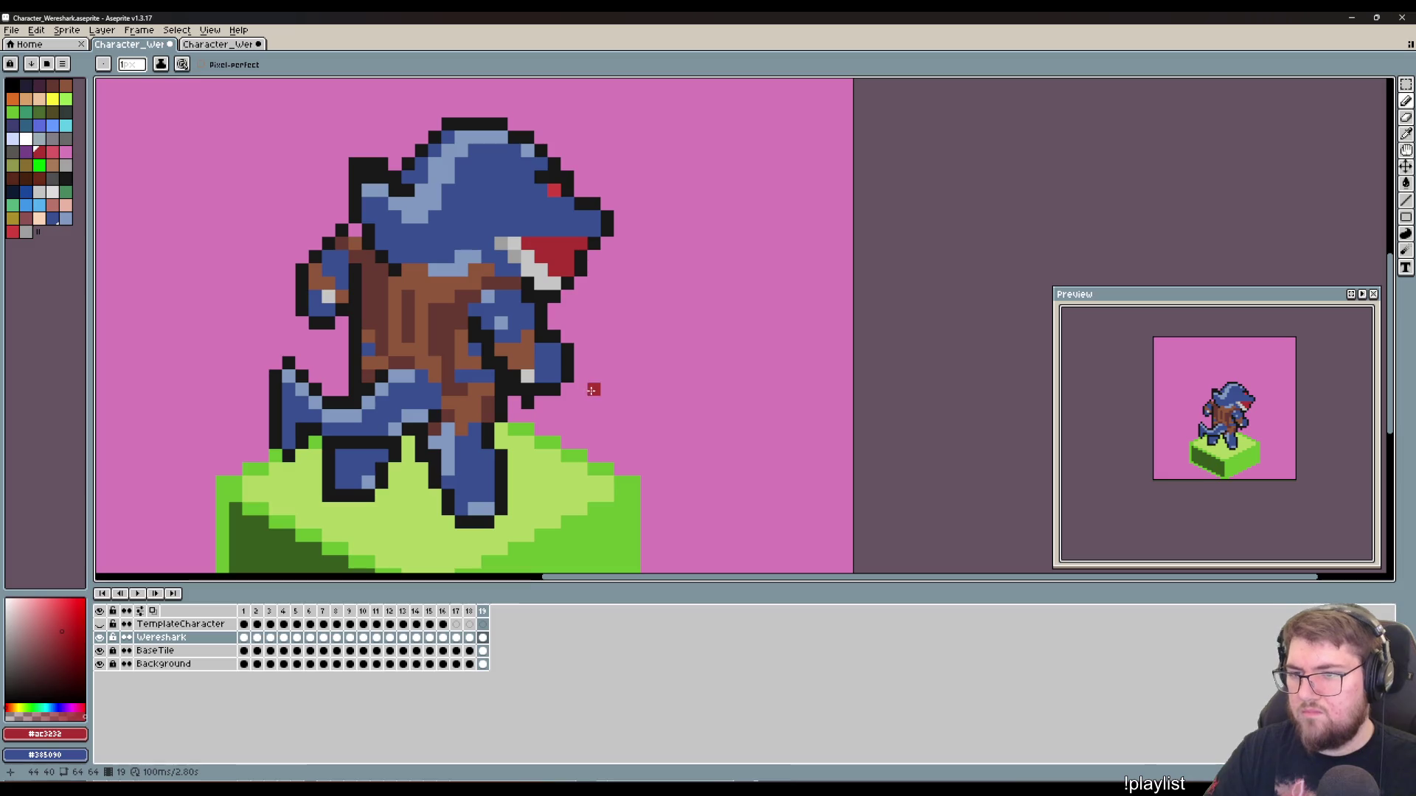
left_click(472, 612)
key("Left")
left_click(472, 612)
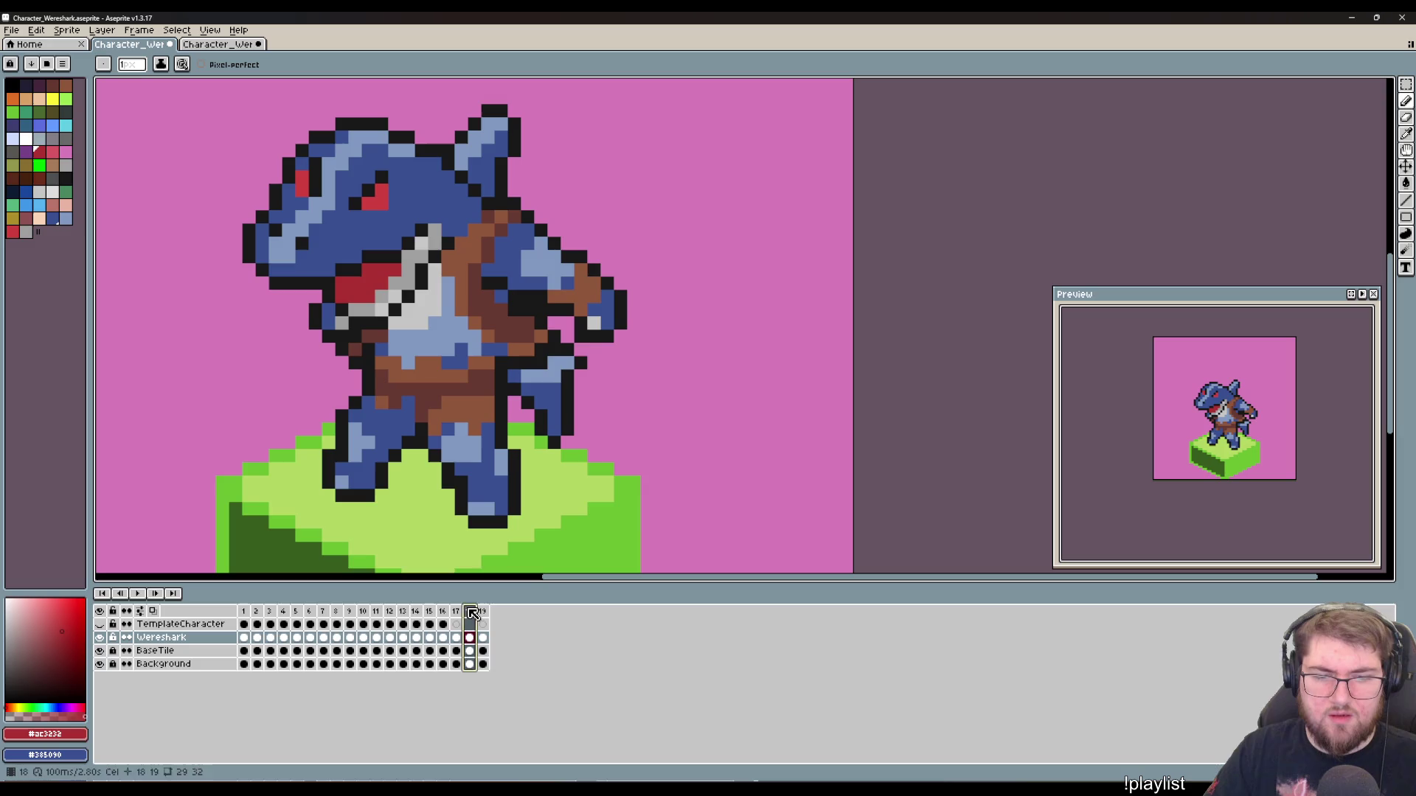
left_click(482, 612)
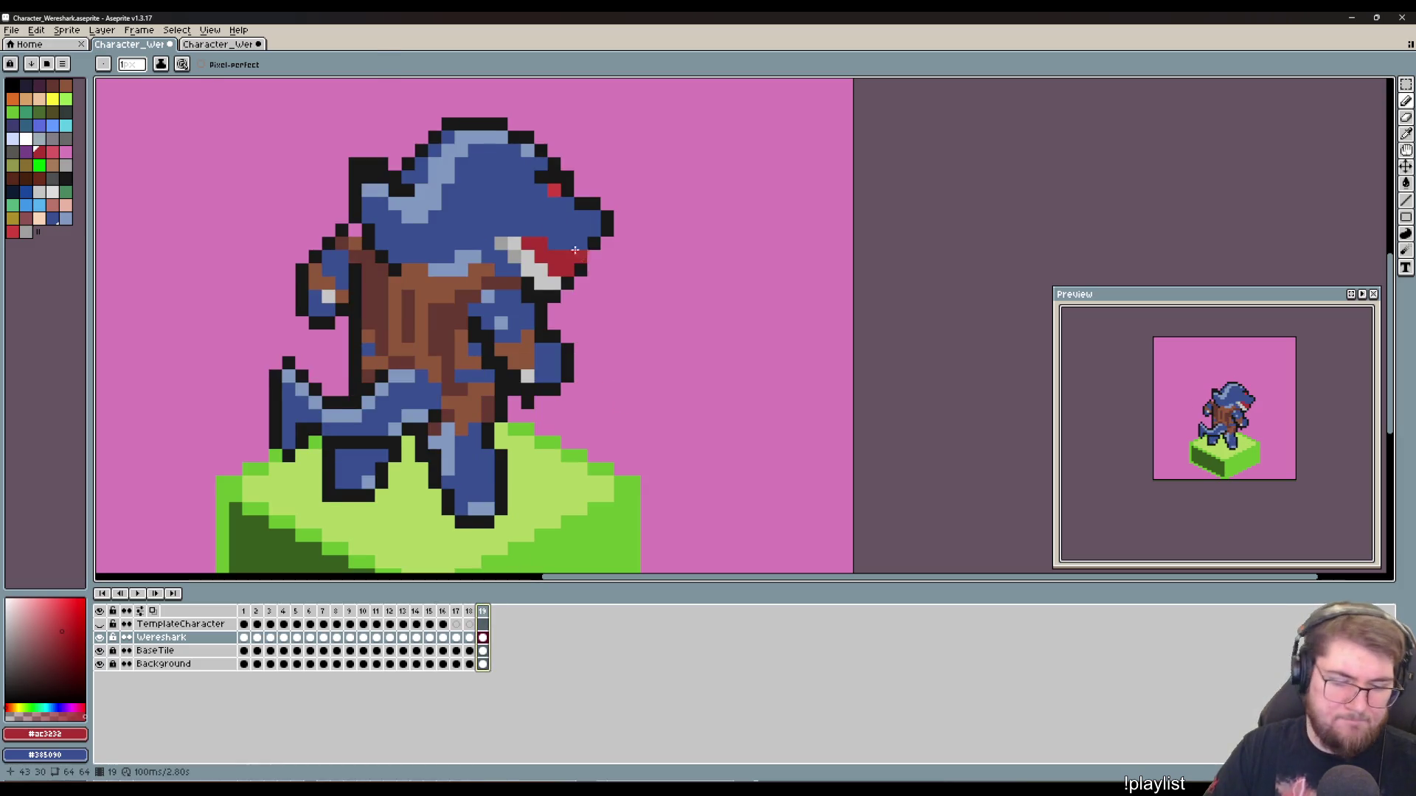
left_click(544, 240, "alt")
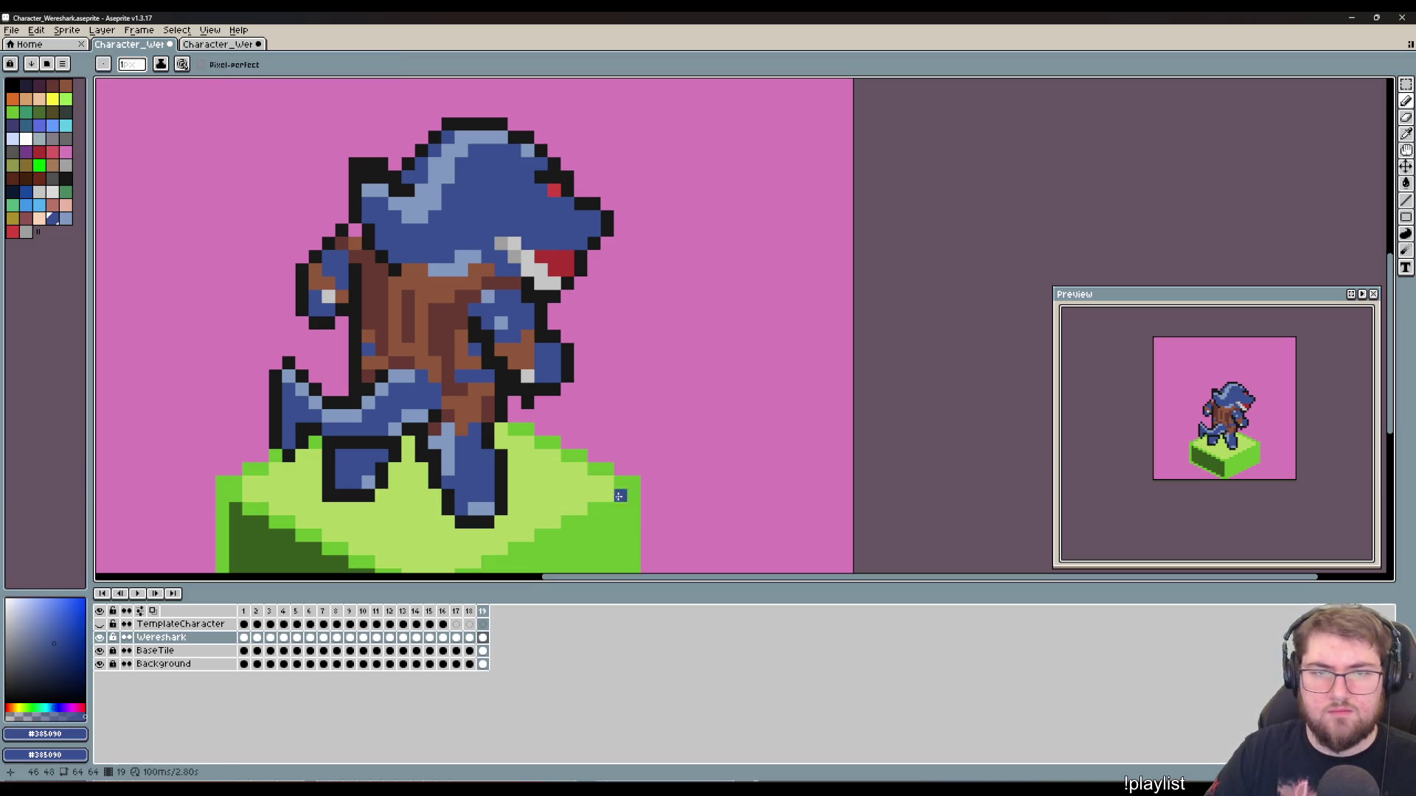
left_click(297, 611)
left_click(482, 611)
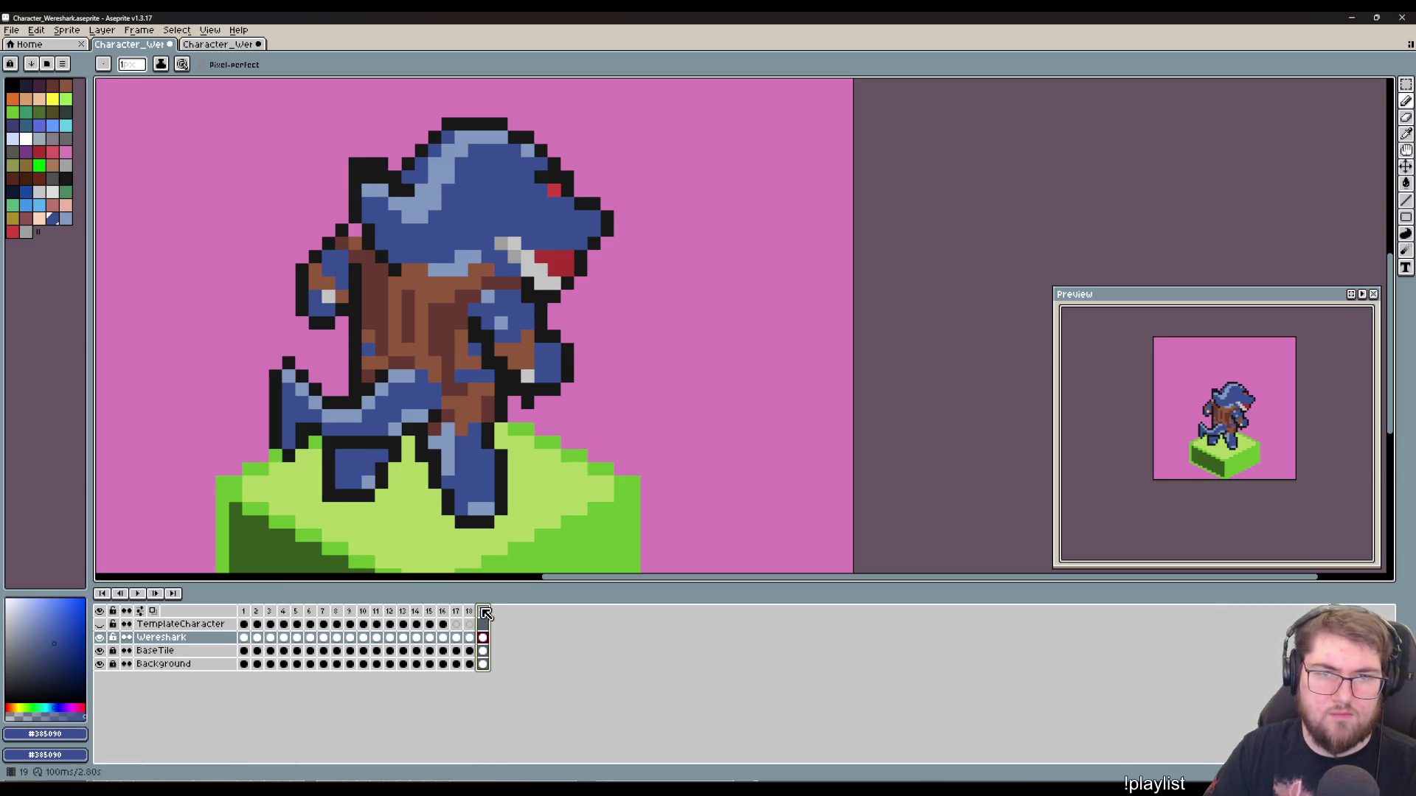
left_click(598, 242, "alt")
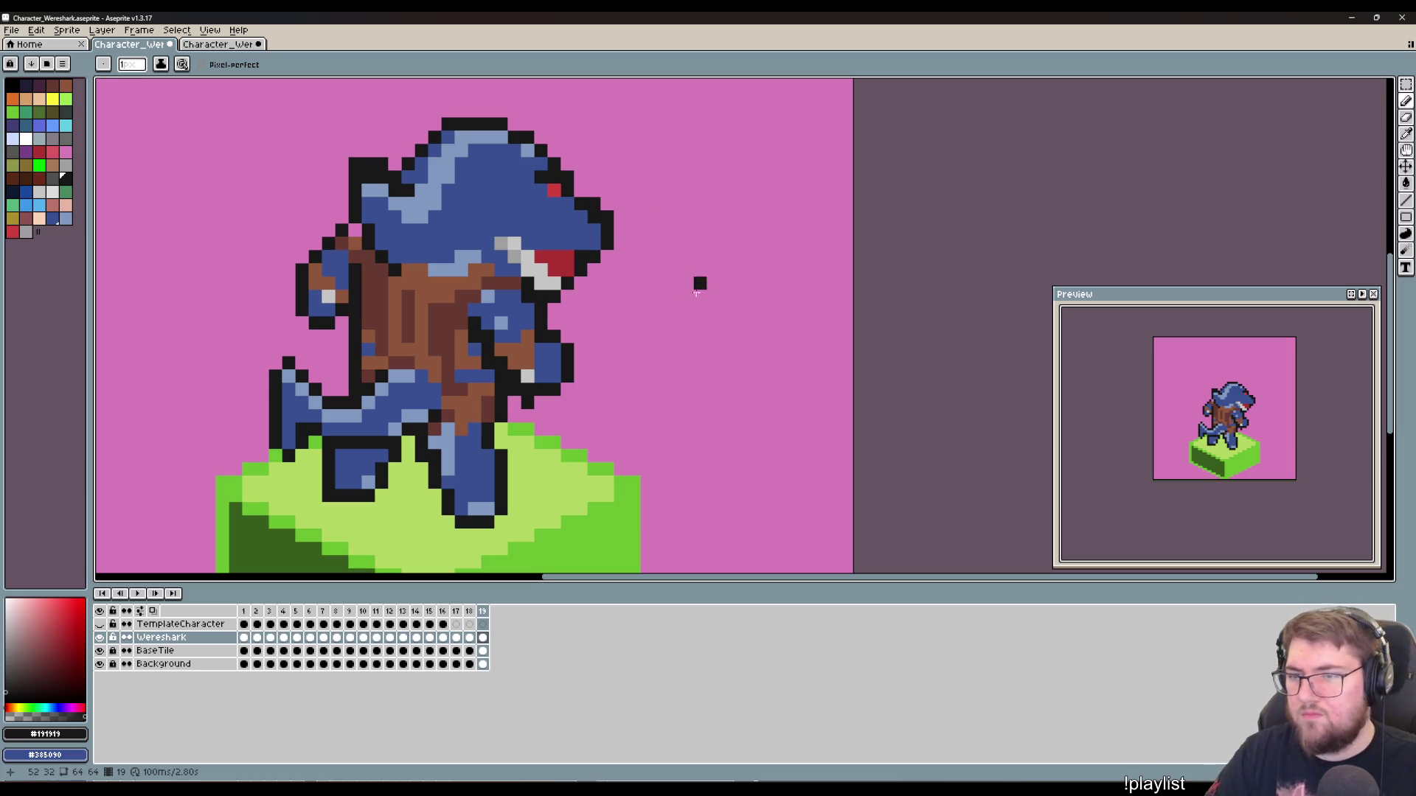
key("e")
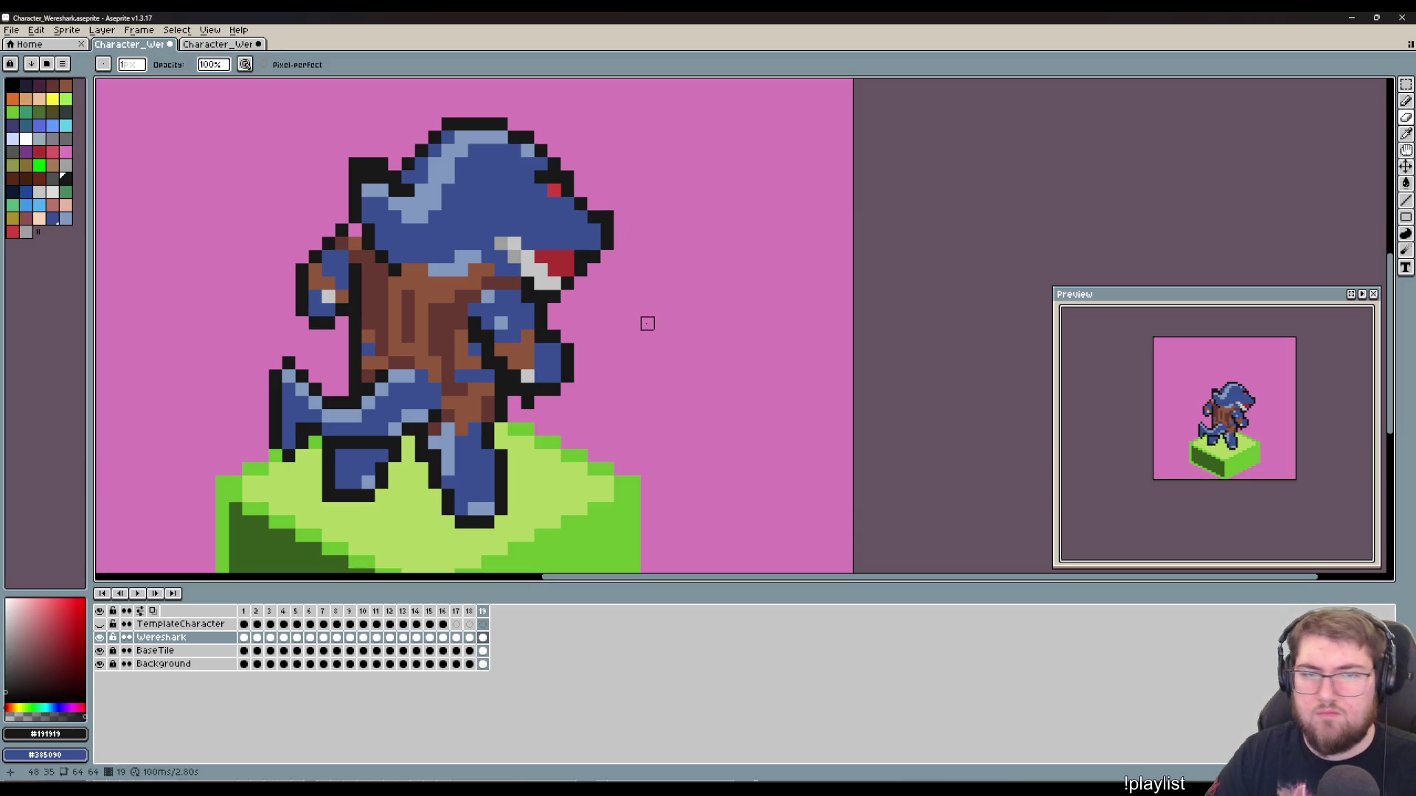
key("v")
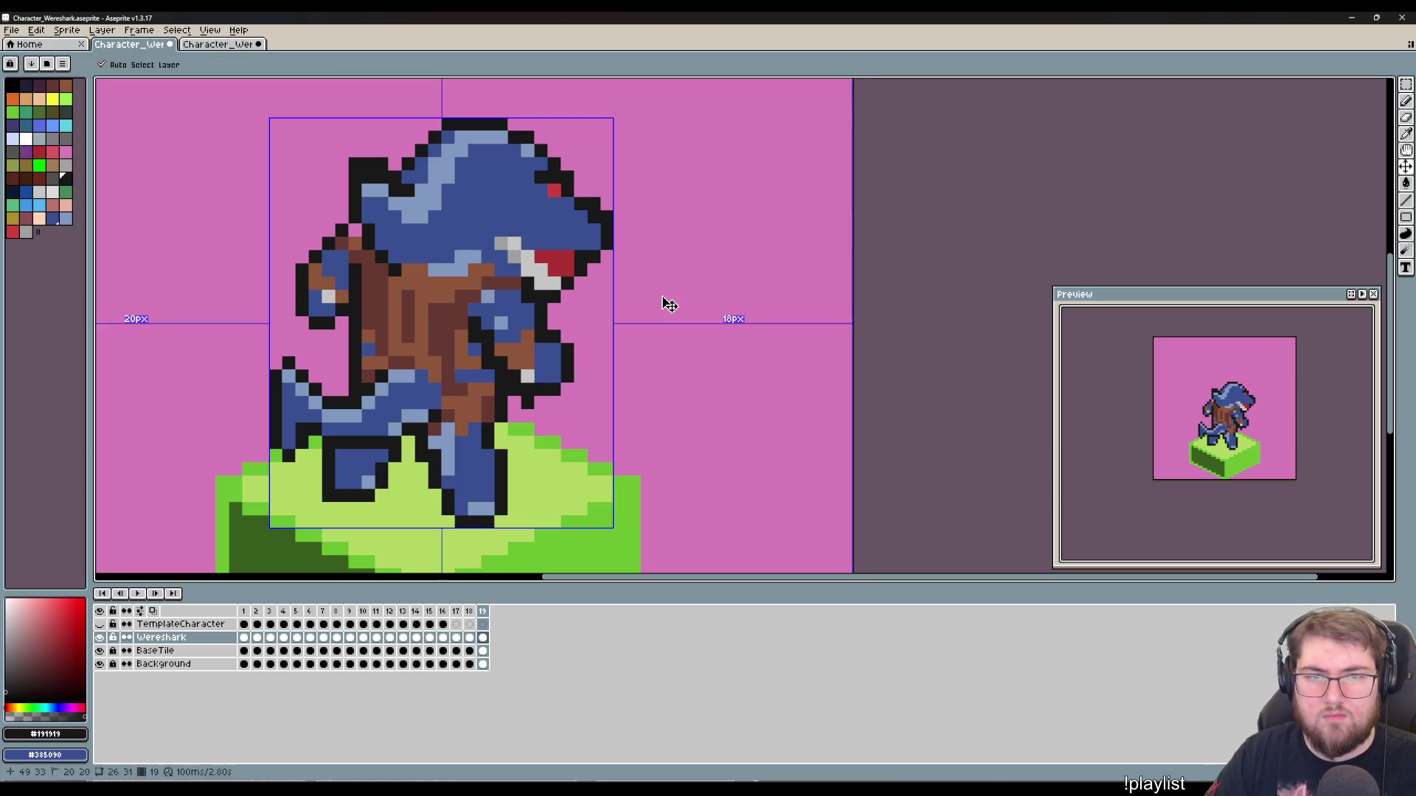
key("e")
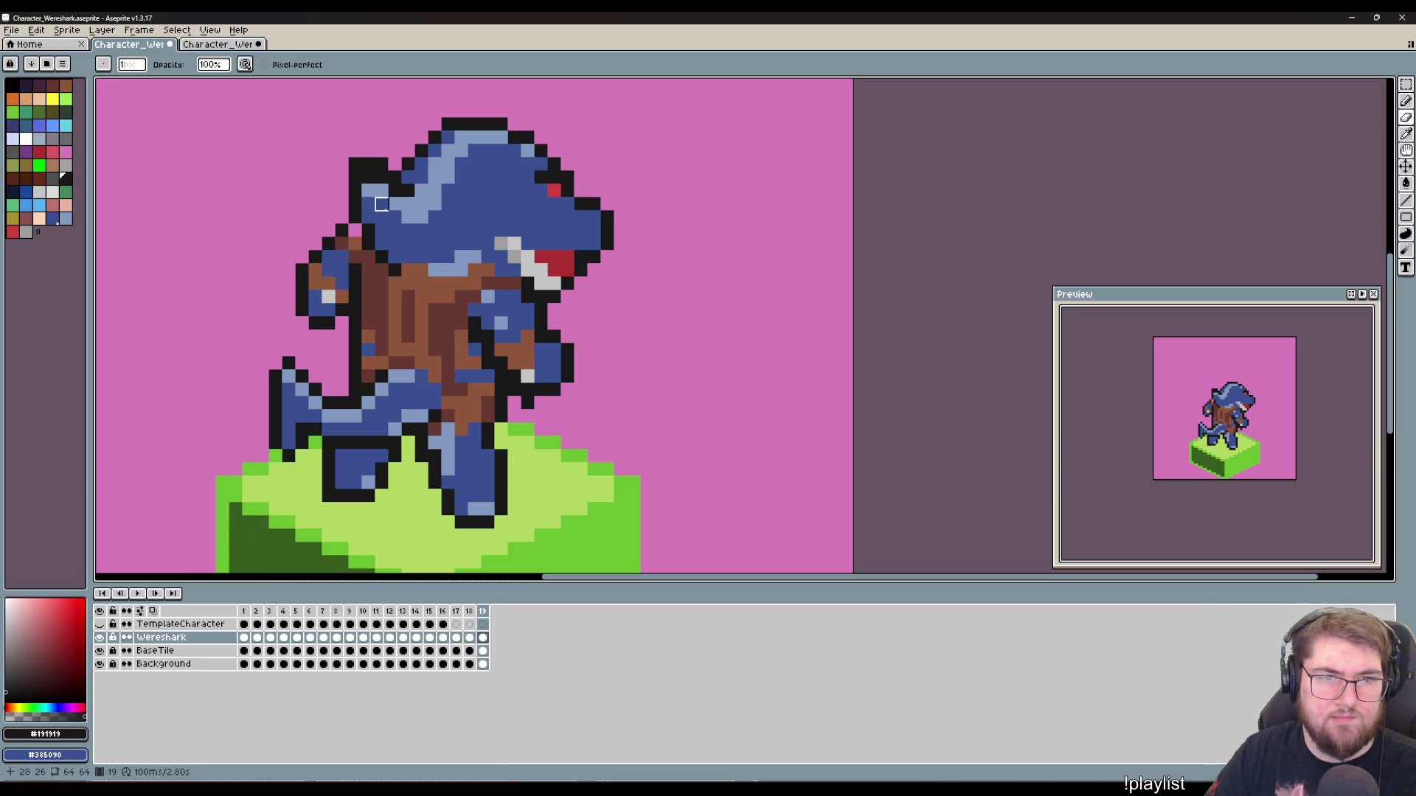
key("b")
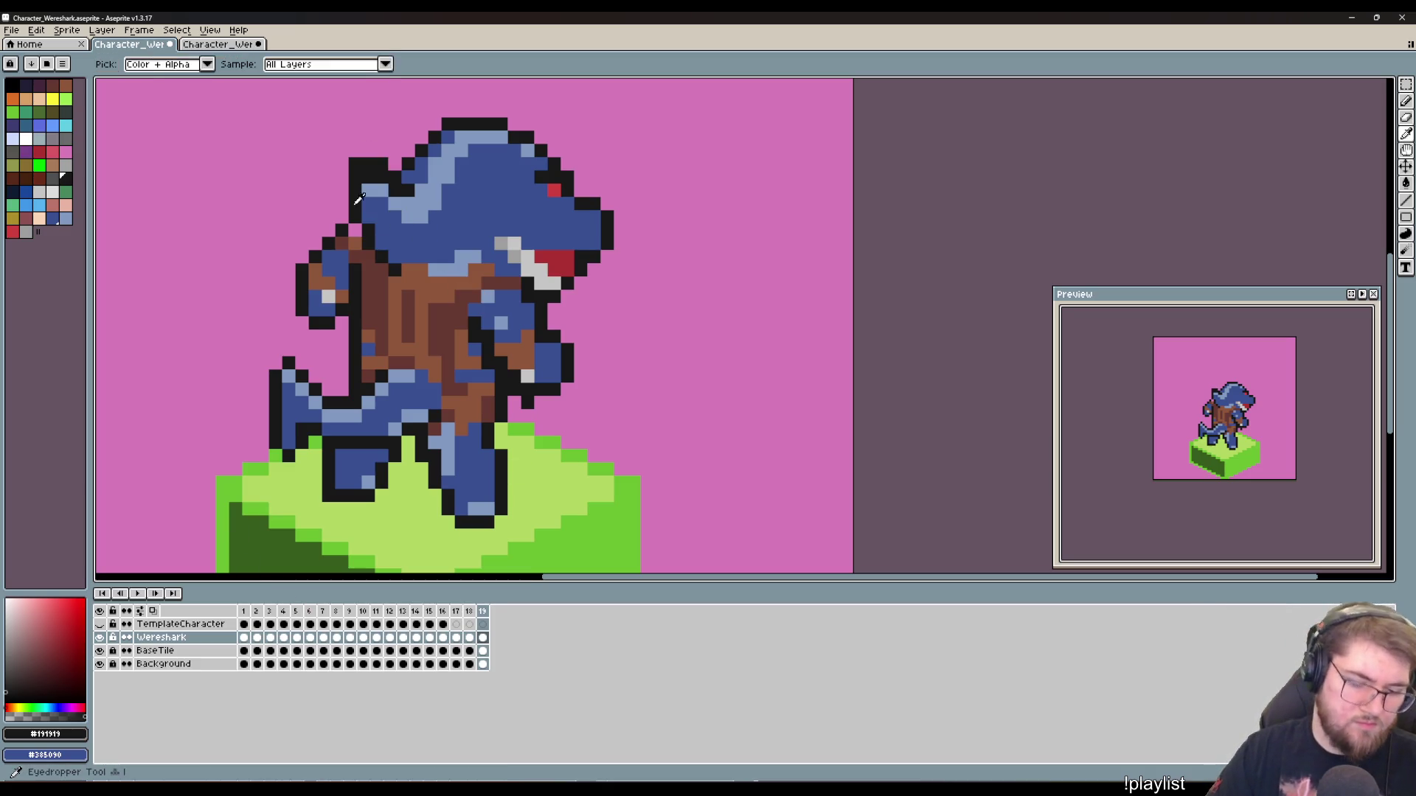
left_click(373, 180, "alt")
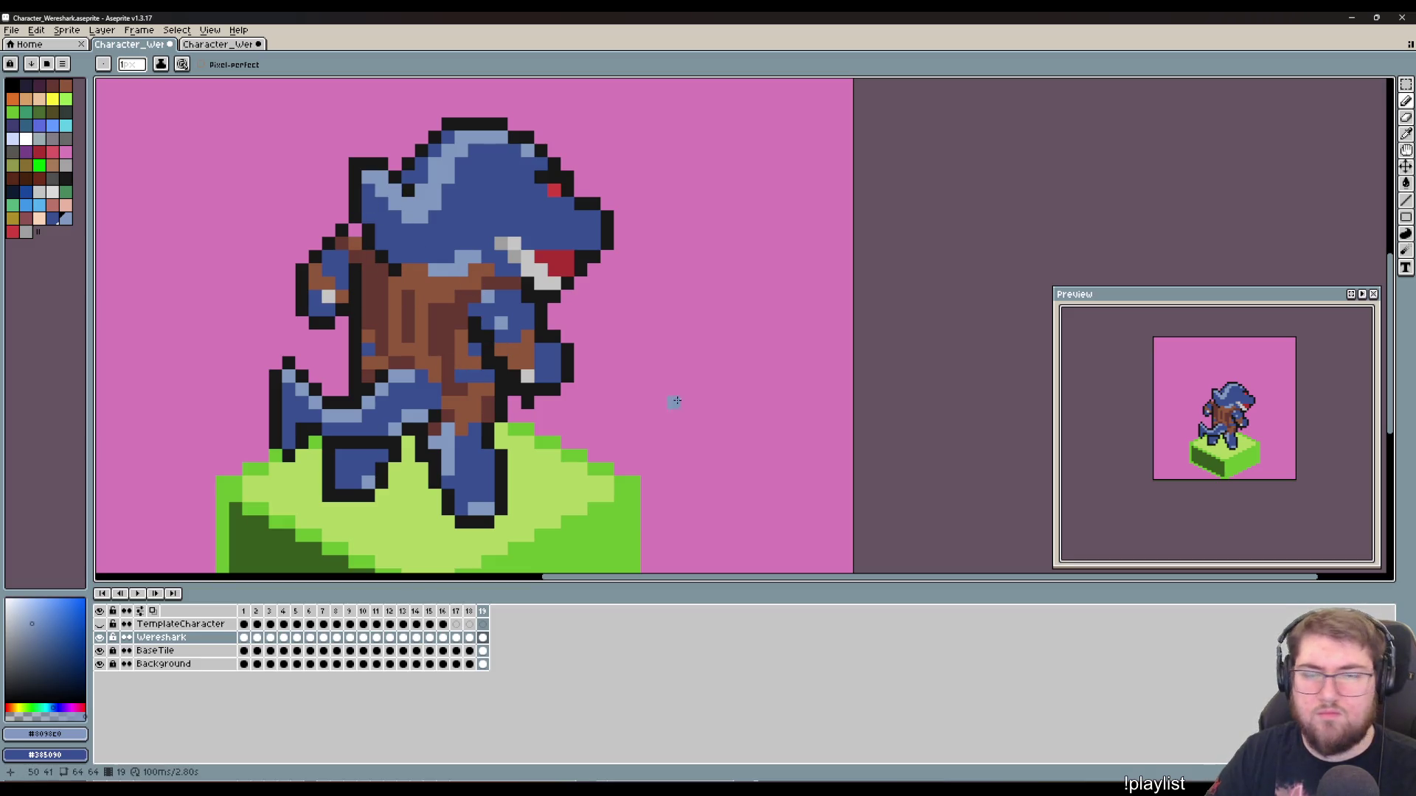
Step: Pick the torso brown and #191919 outline, and draw a short dark line between arm and torso
key("shift+h")
key("shift+h")
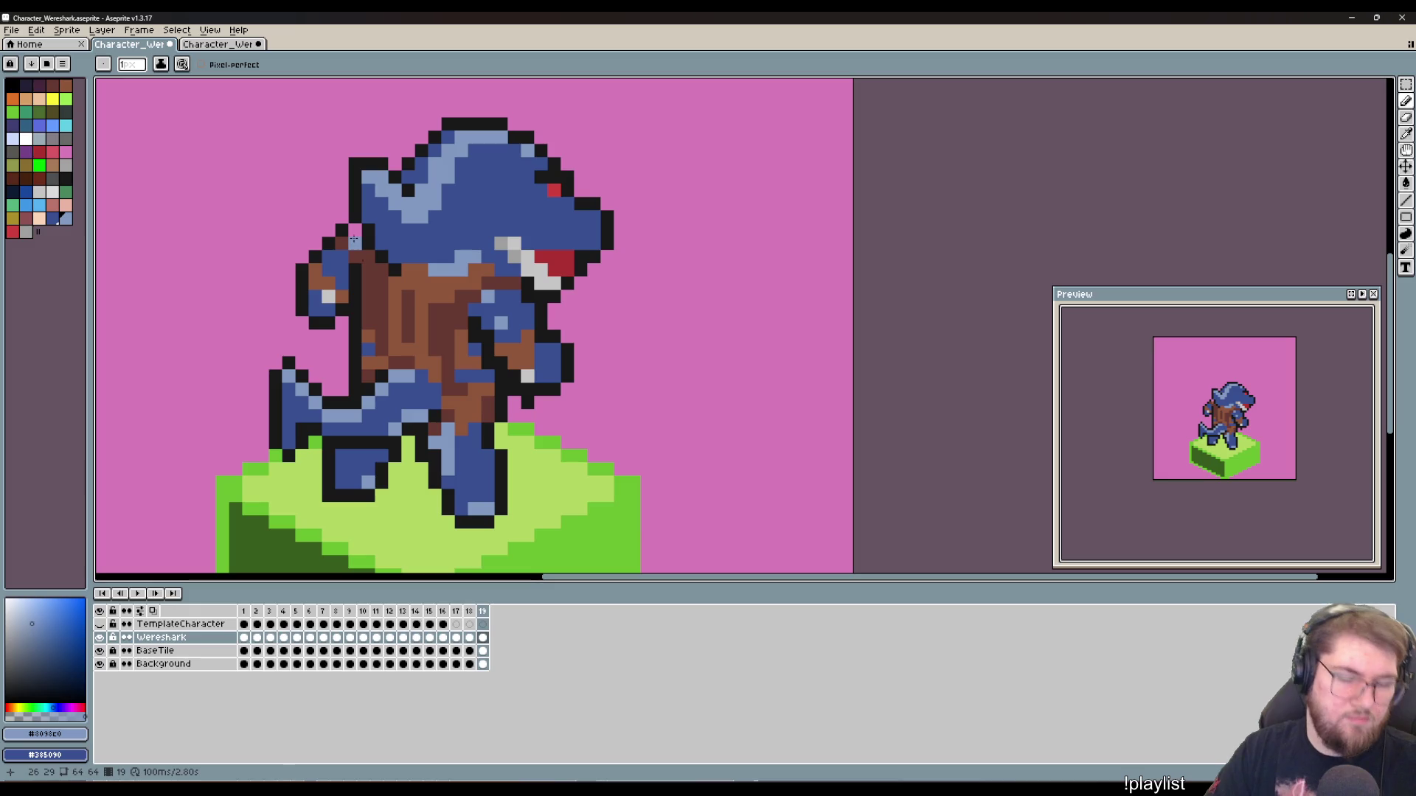
key("i")
left_click(352, 236)
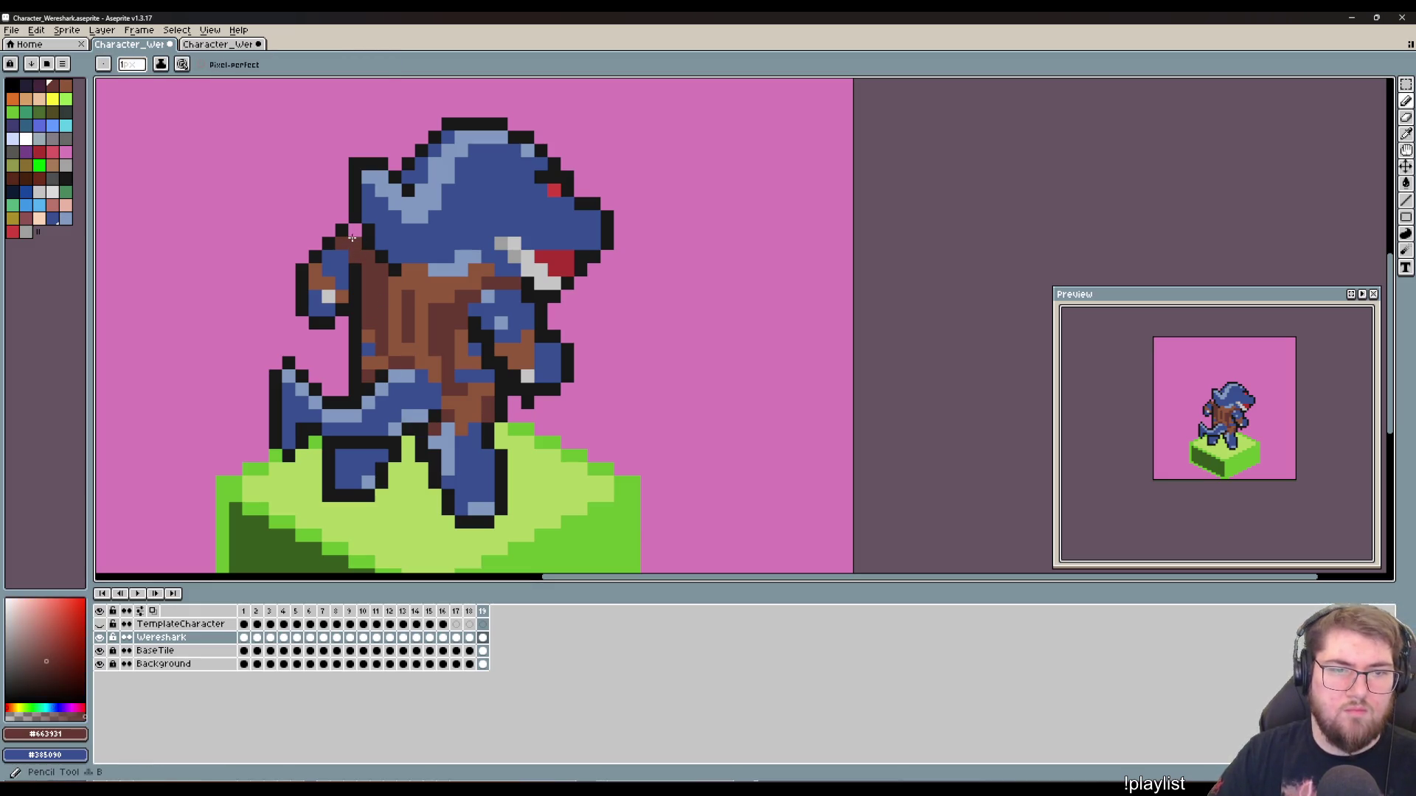
left_click(335, 251)
key("b")
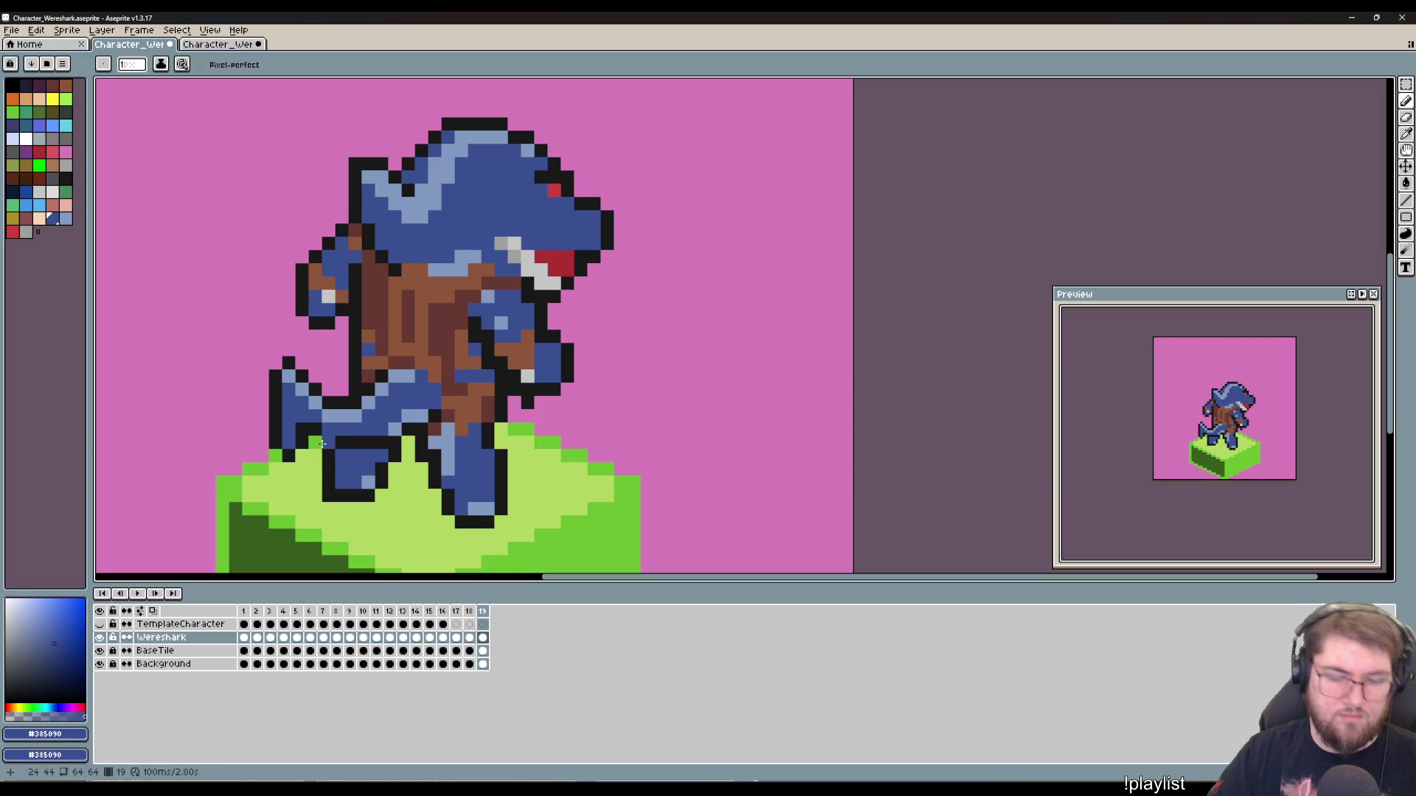
left_click(365, 306, "alt")
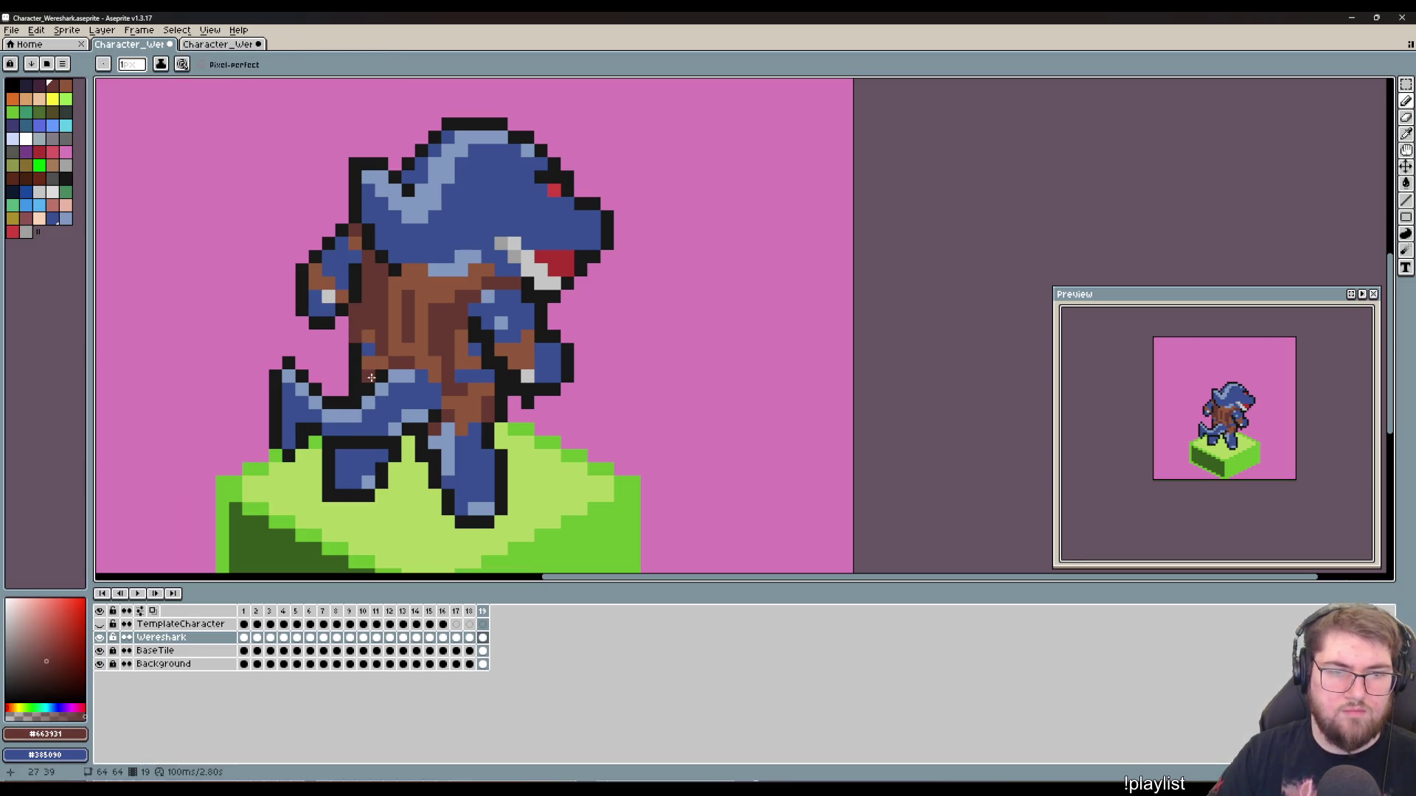
left_click(353, 295, "alt")
left_click_drag(343, 317, 343, 338)
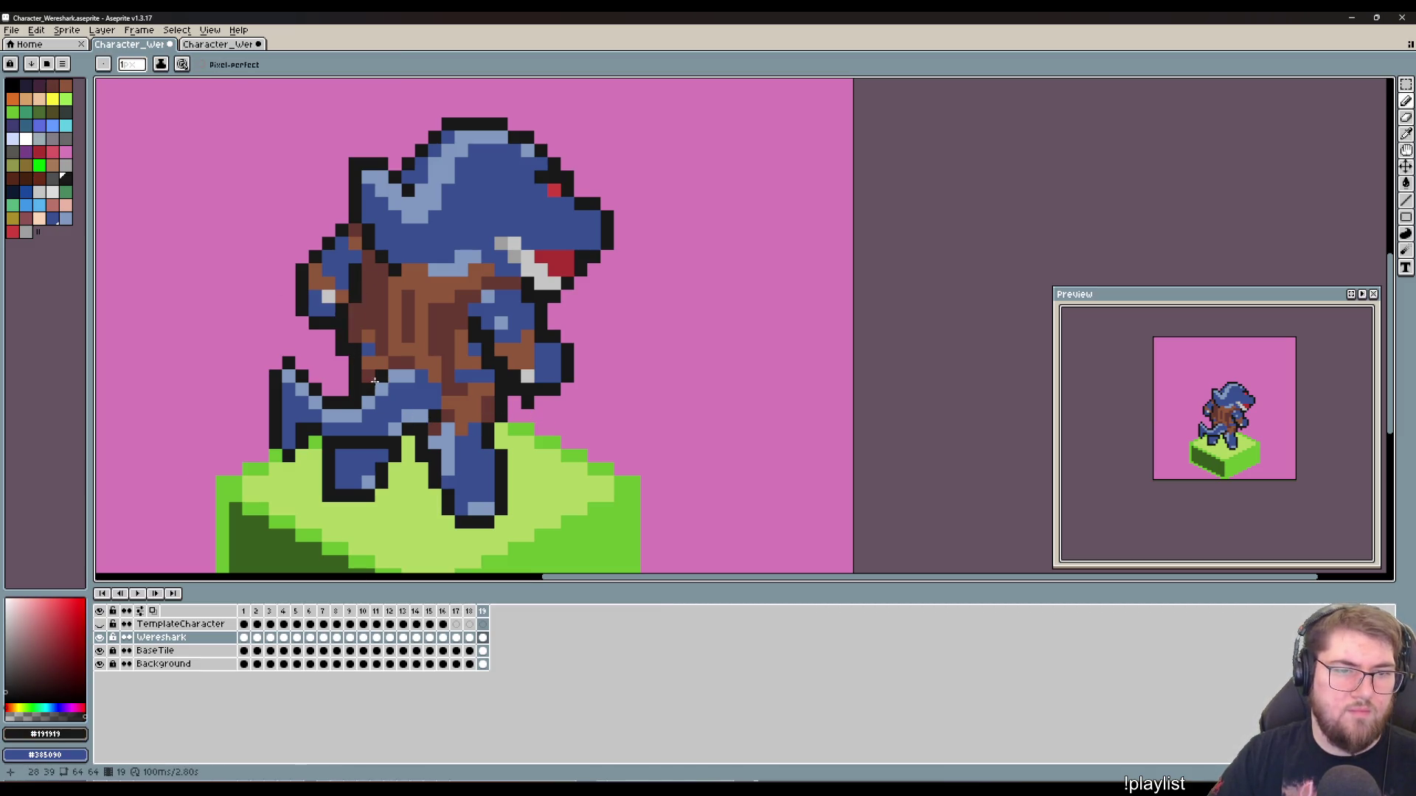
key("l")
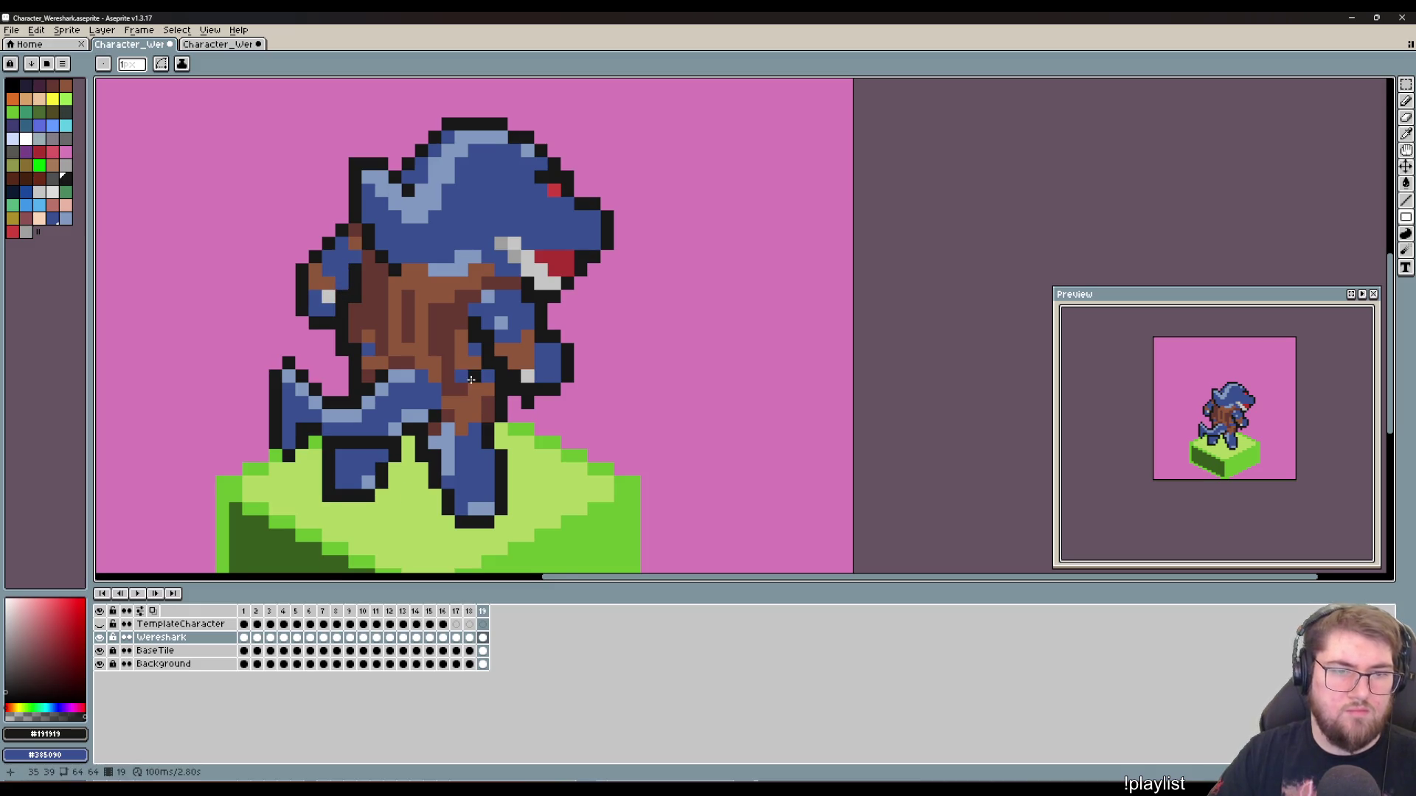
left_click_drag(470, 380, 431, 371)
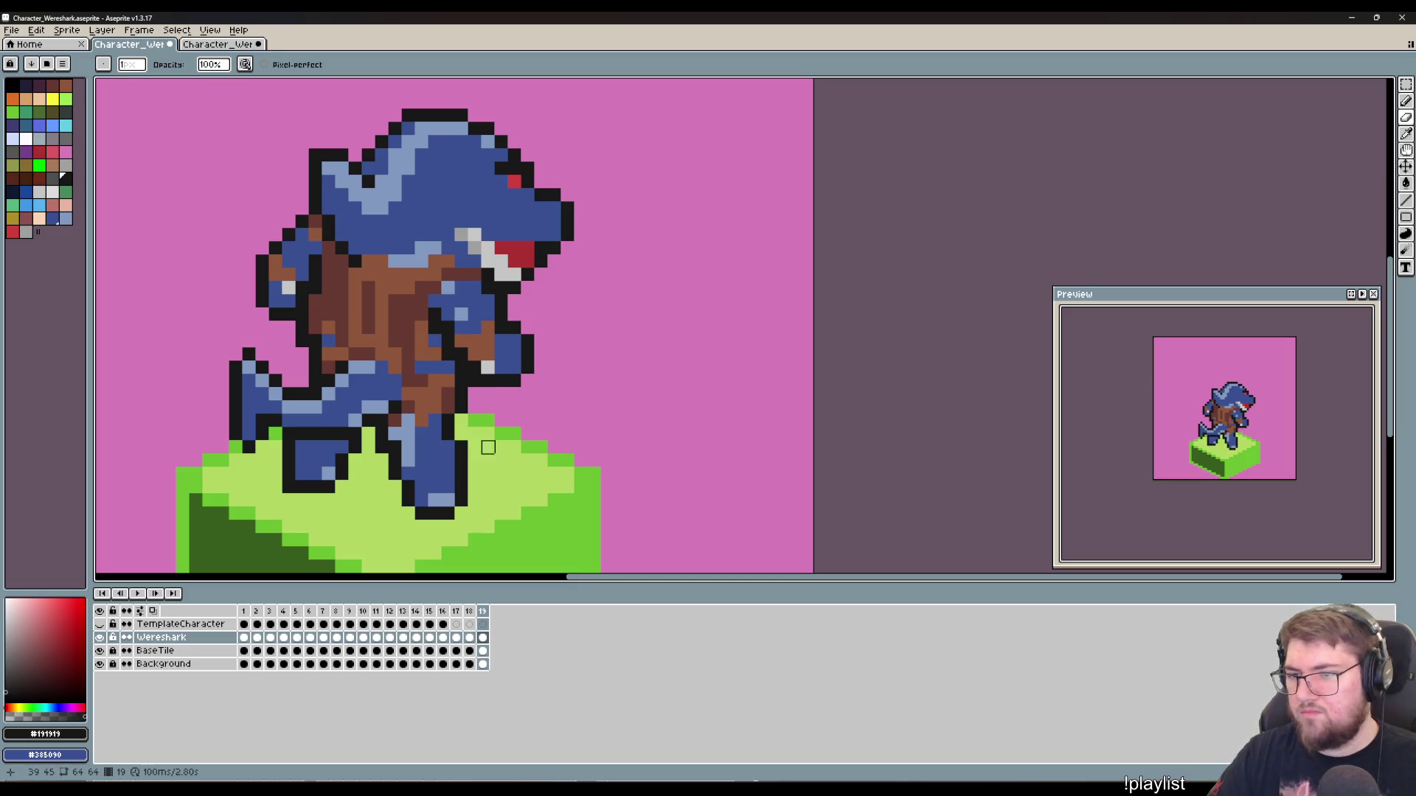
Step: Add #8098E0 light-blue highlight pixels to the leg and chest on frame 19
left_click(506, 348, "alt")
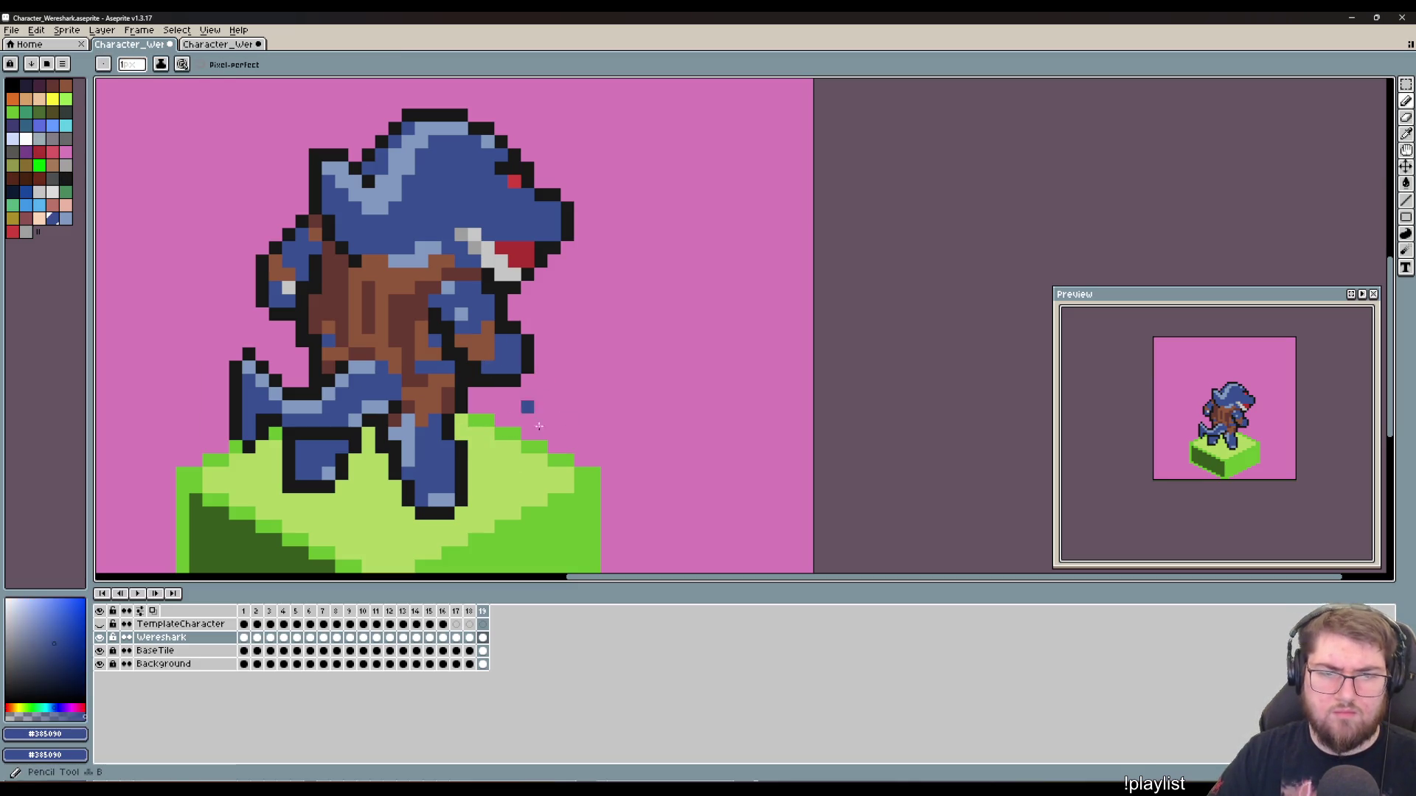
left_click_drag(588, 464, 553, 439)
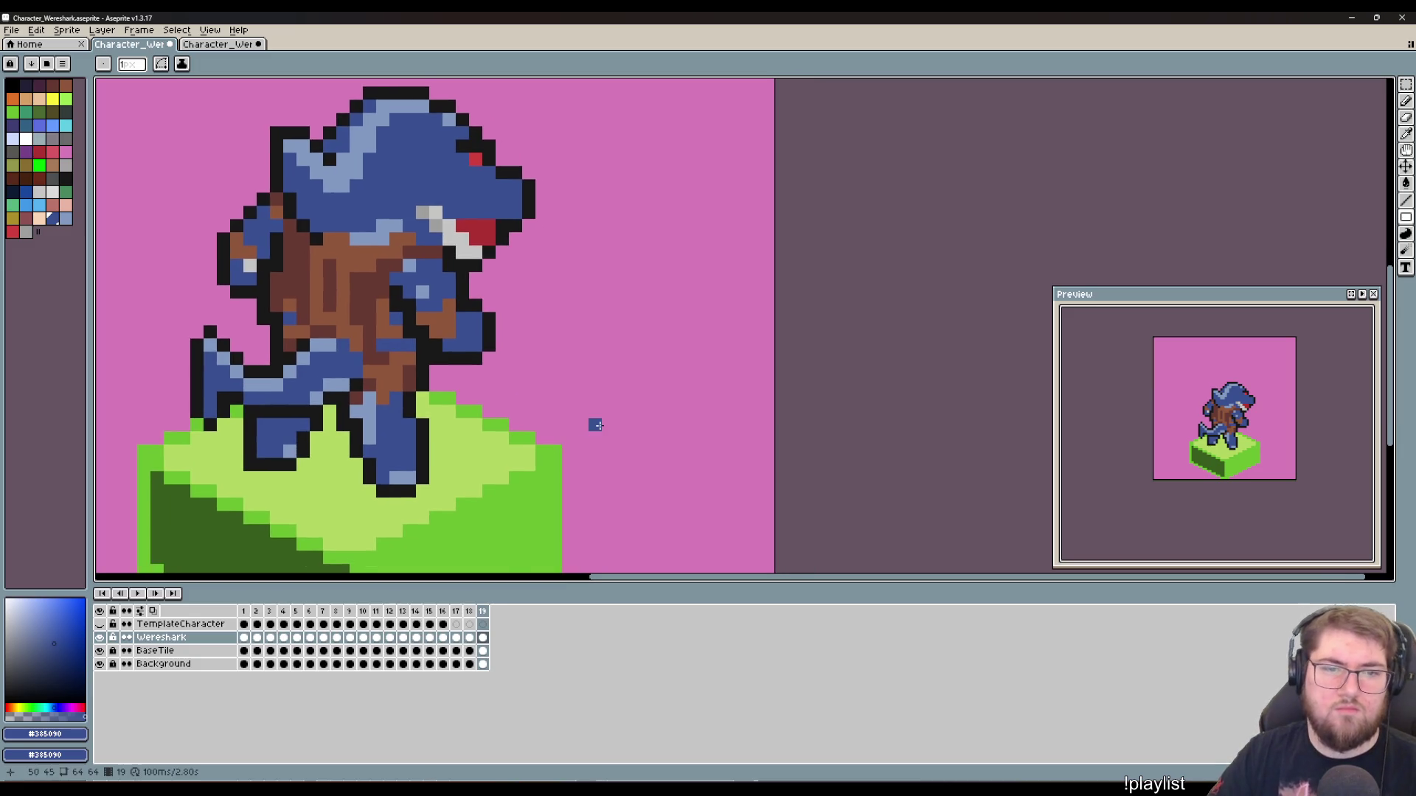
key("comma")
key("period")
left_click_drag(569, 357, 607, 398)
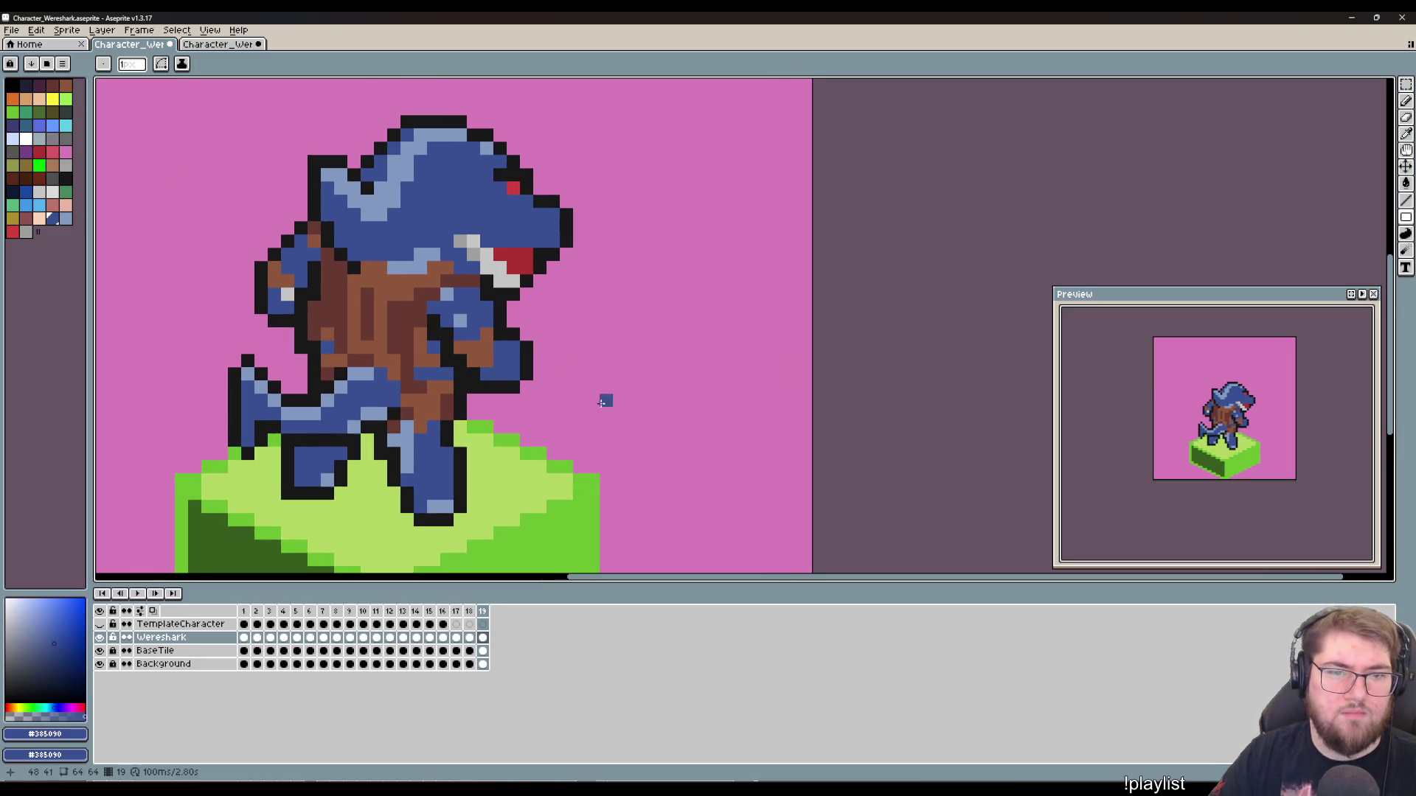
left_click(407, 435, "alt")
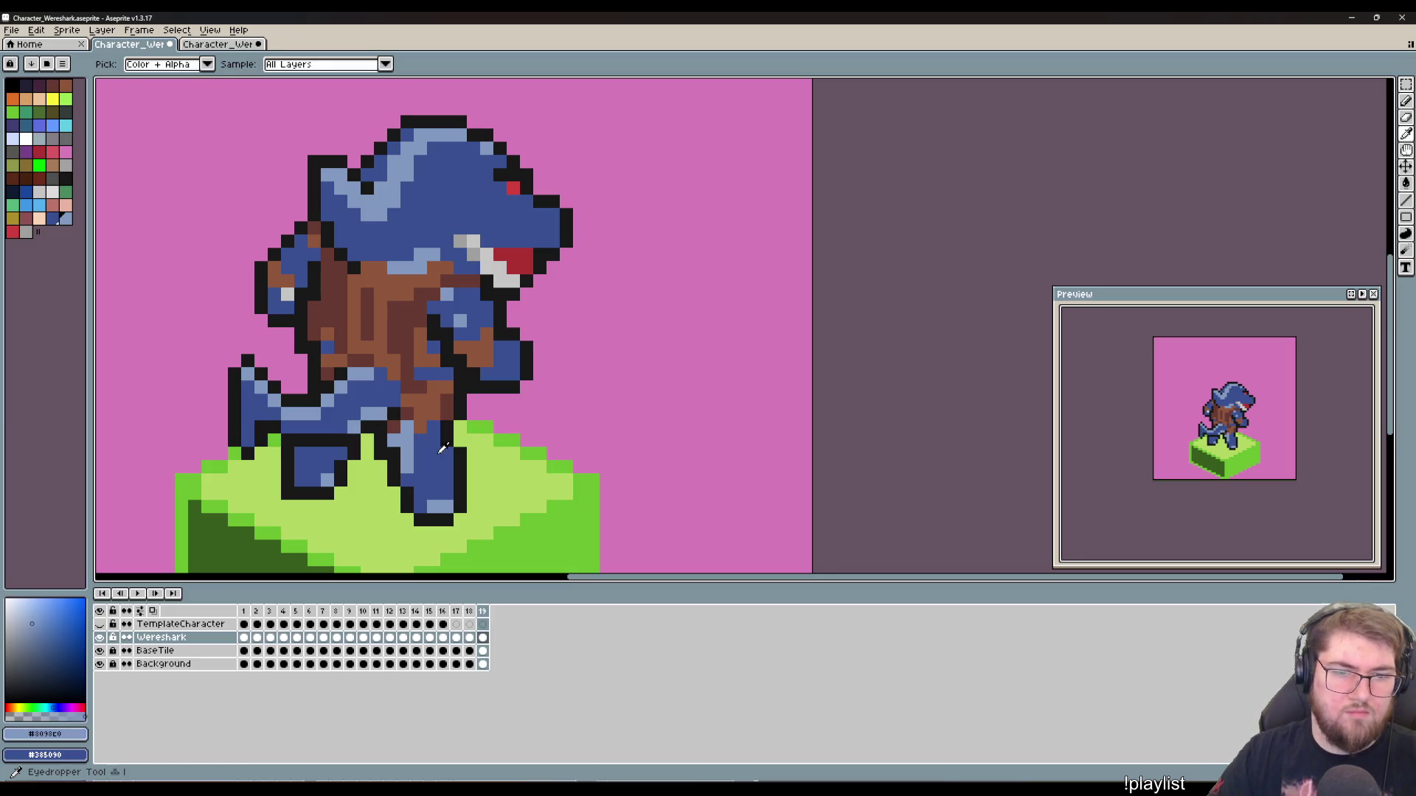
left_click(421, 442)
left_click(447, 453)
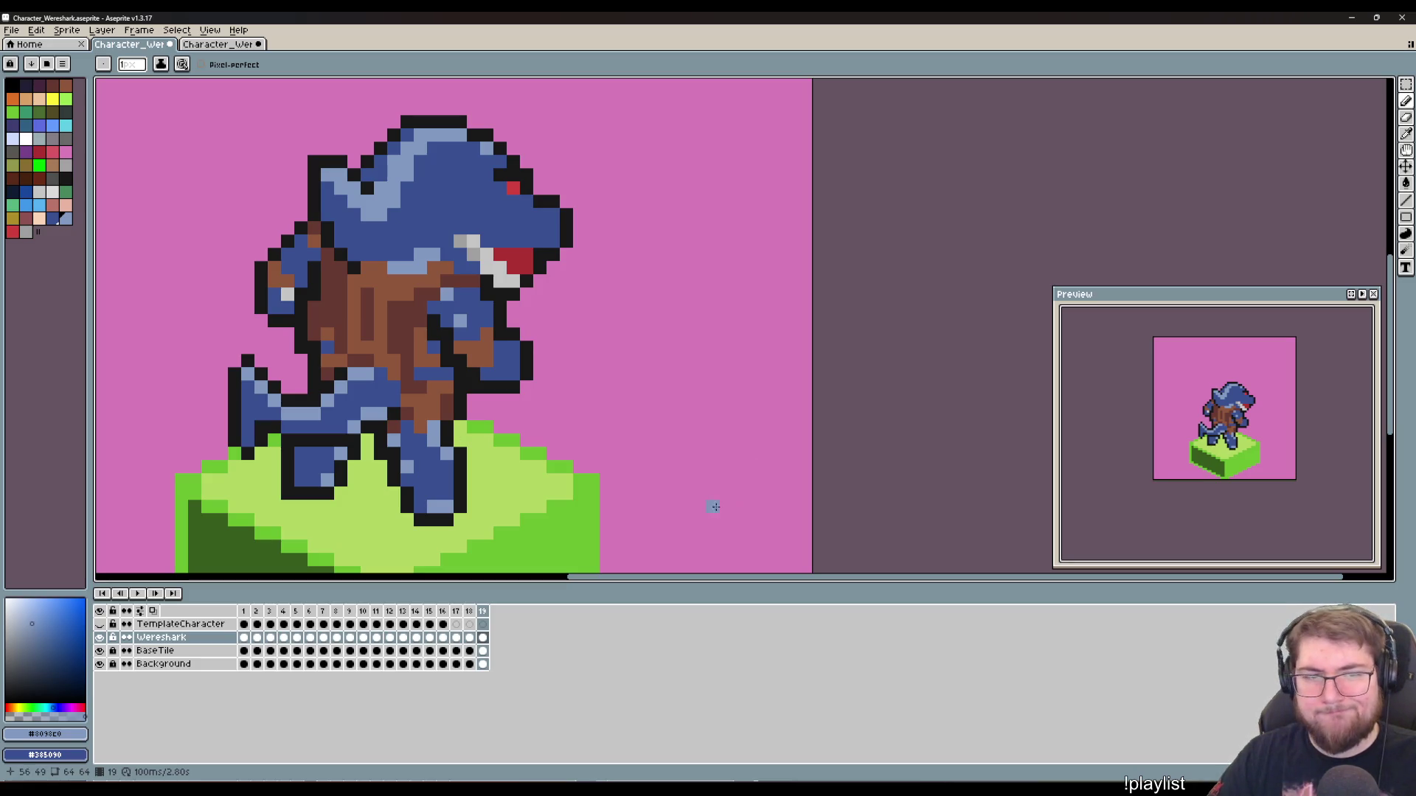
left_click(450, 311)
left_click(458, 296)
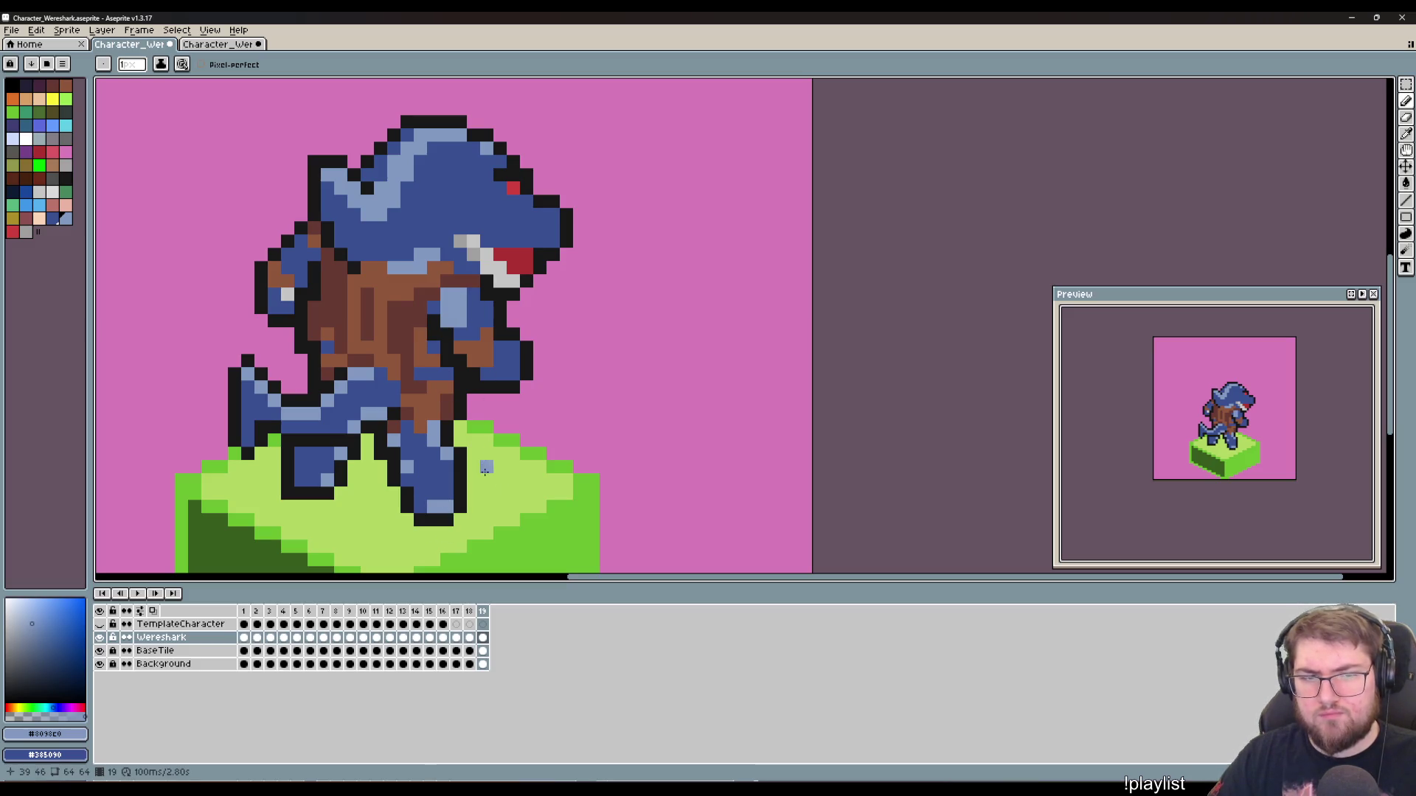
Step: Pick the lighter and darker browns from the body for torso shading
key("i")
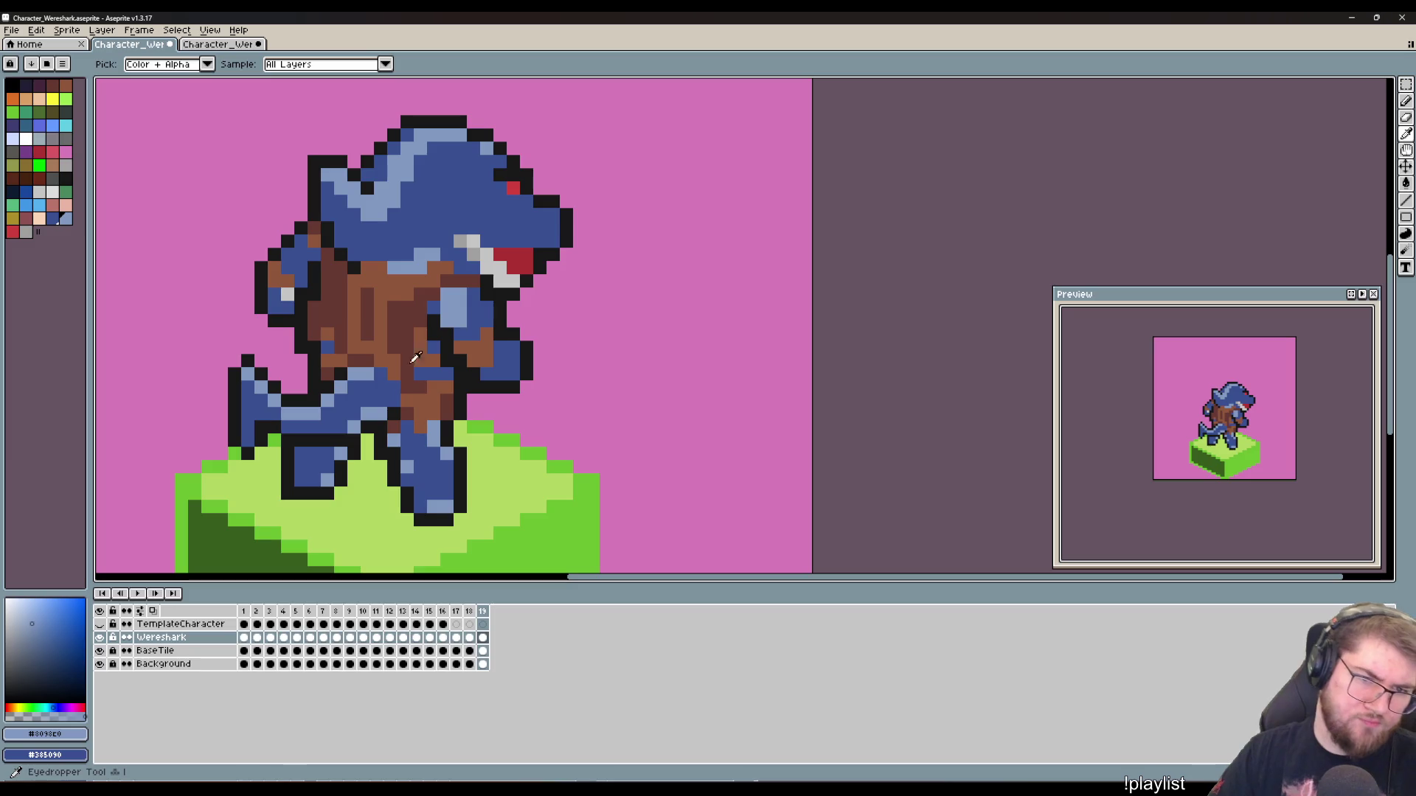
left_click(415, 357)
key("b")
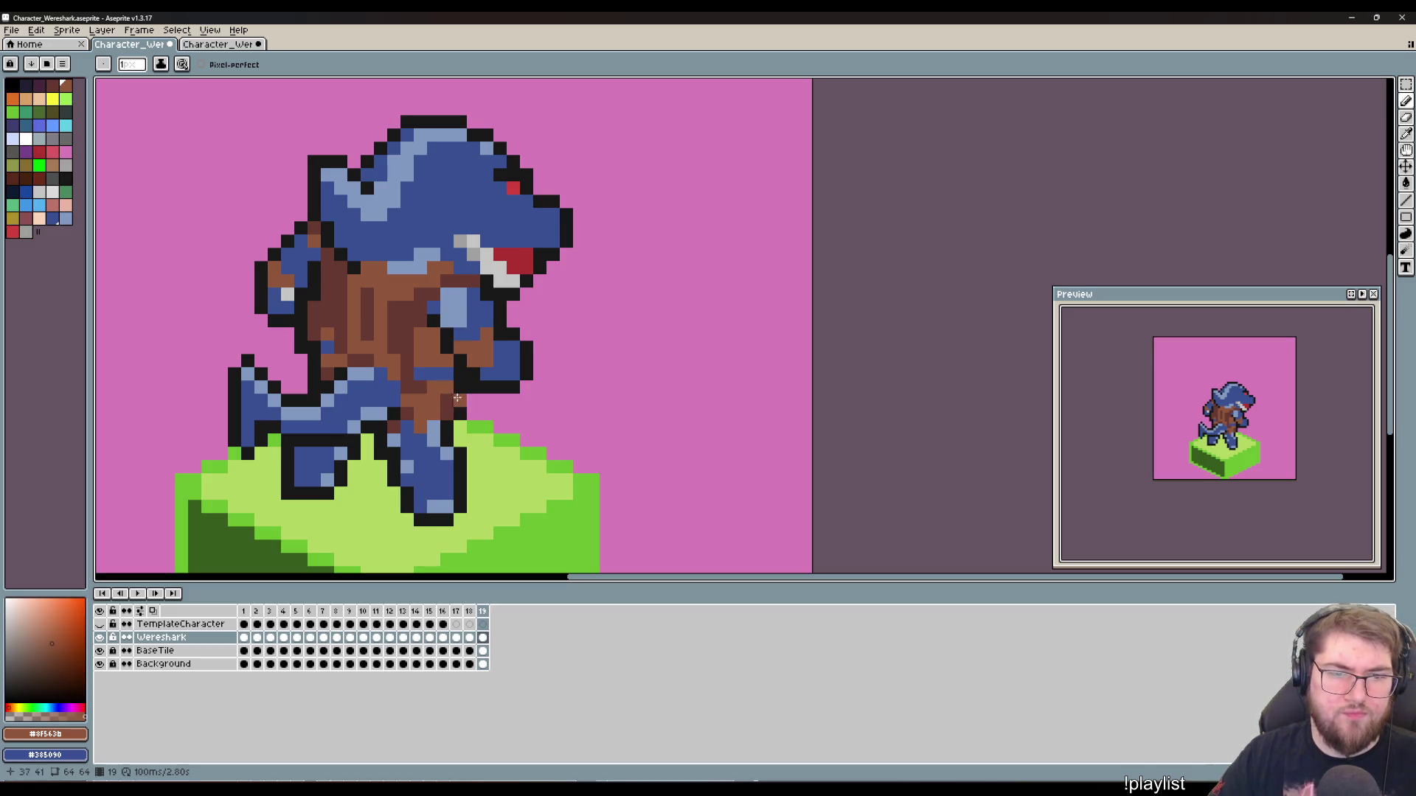
left_click(430, 368, "alt")
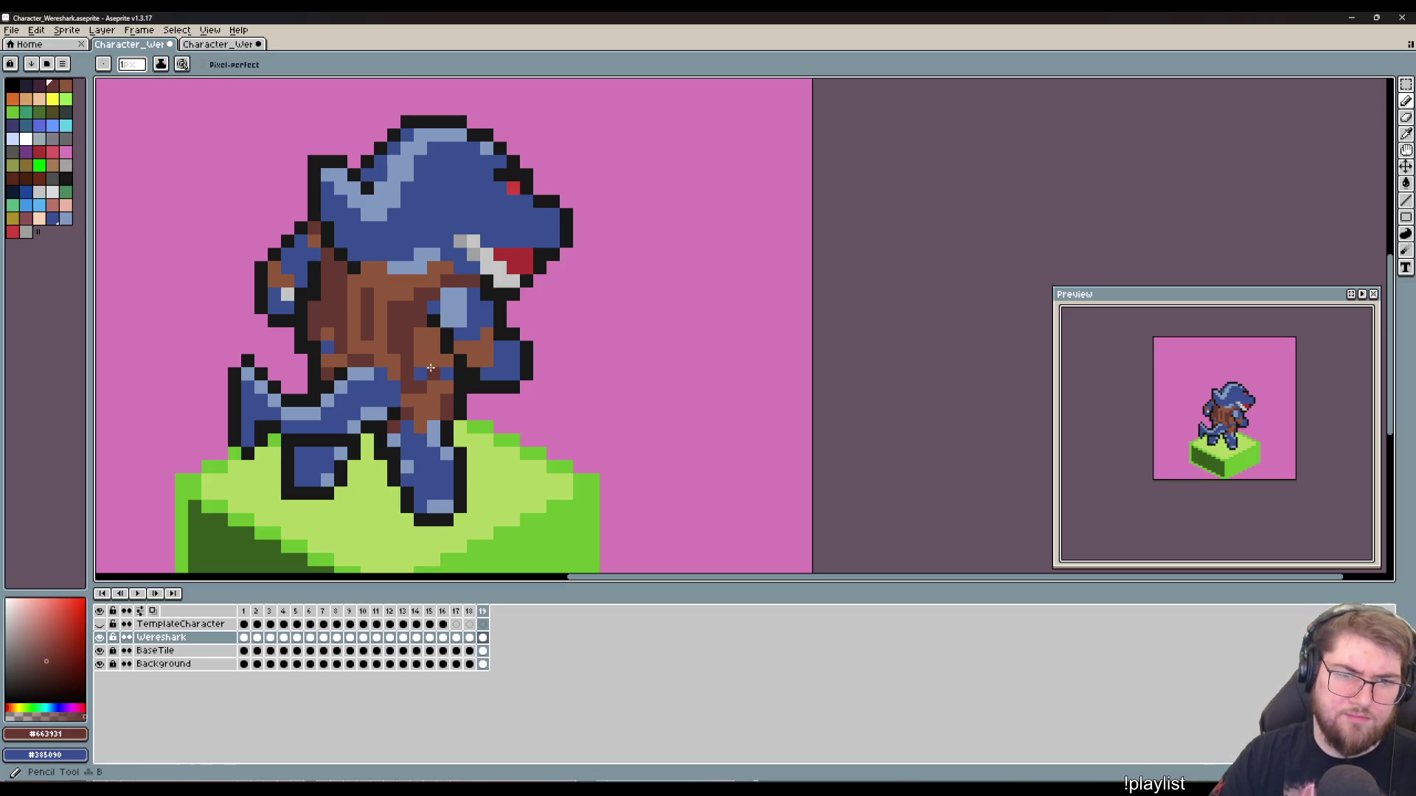